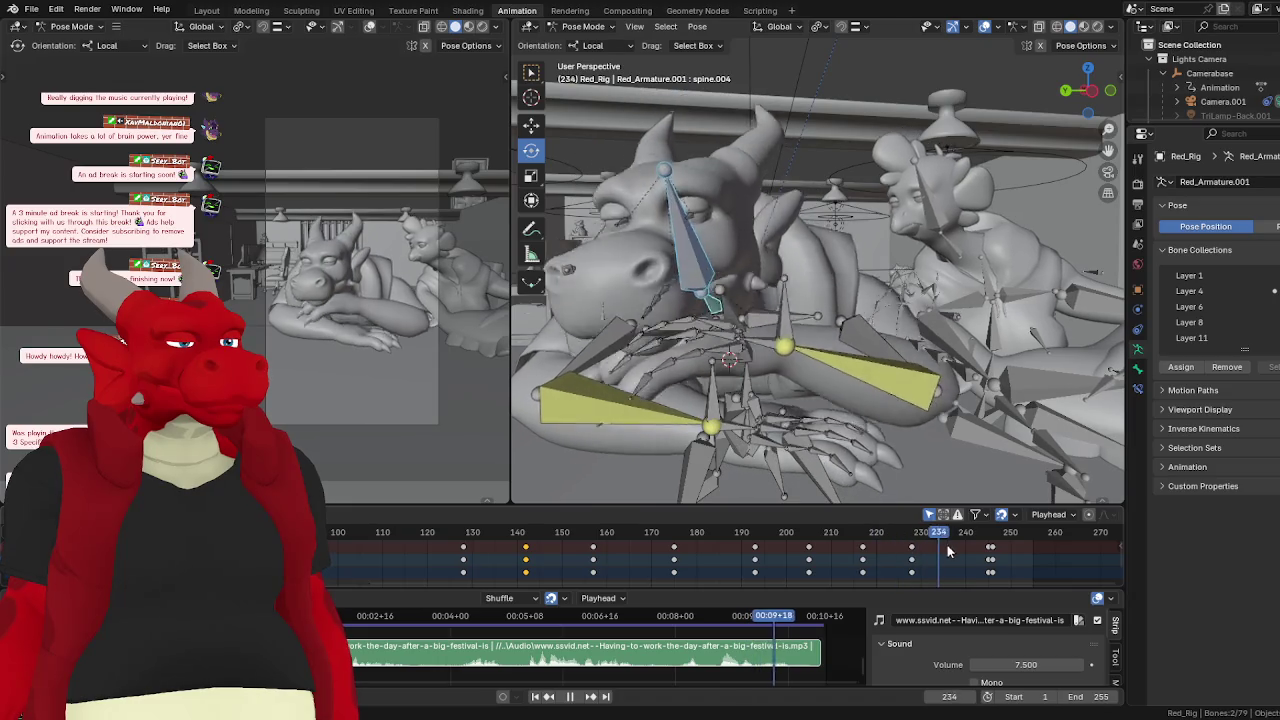
- Return to frame 134 and save the blend file
{"action": "left_click", "coordinate": [489, 565]}
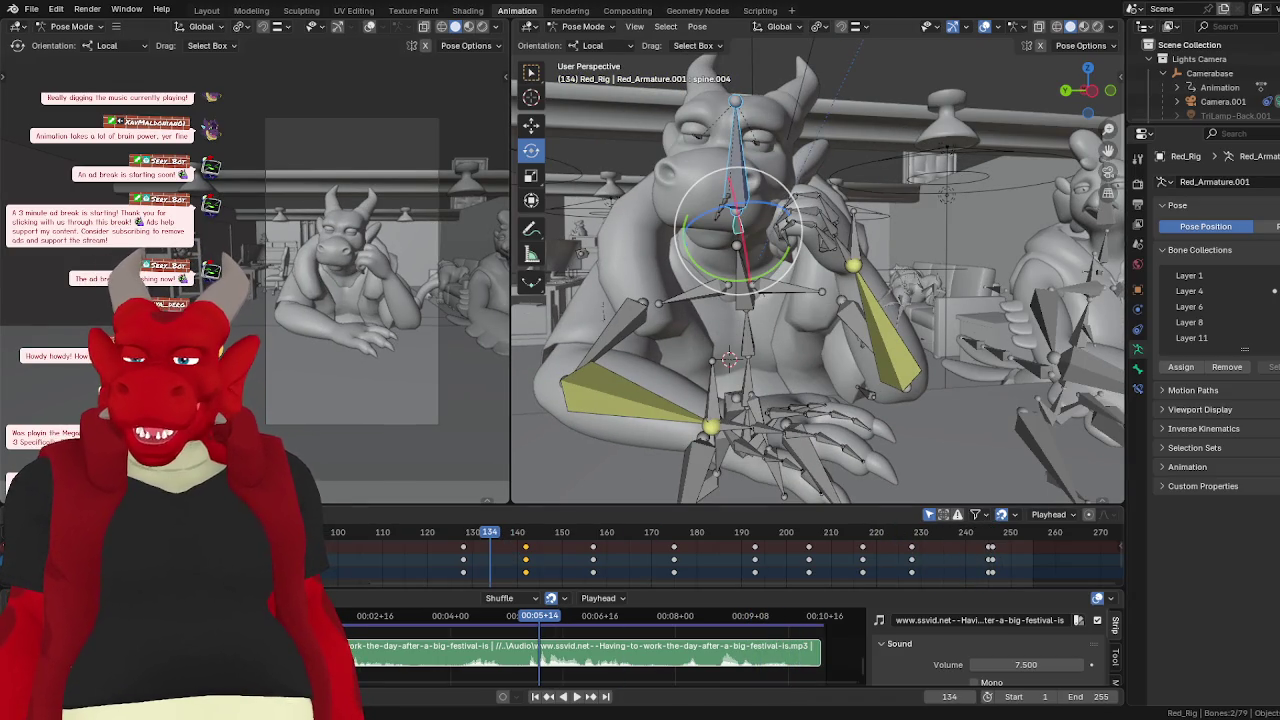
{"action": "left_click", "coordinate": [32, 9]}
{"action": "left_click", "coordinate": [138, 145]}
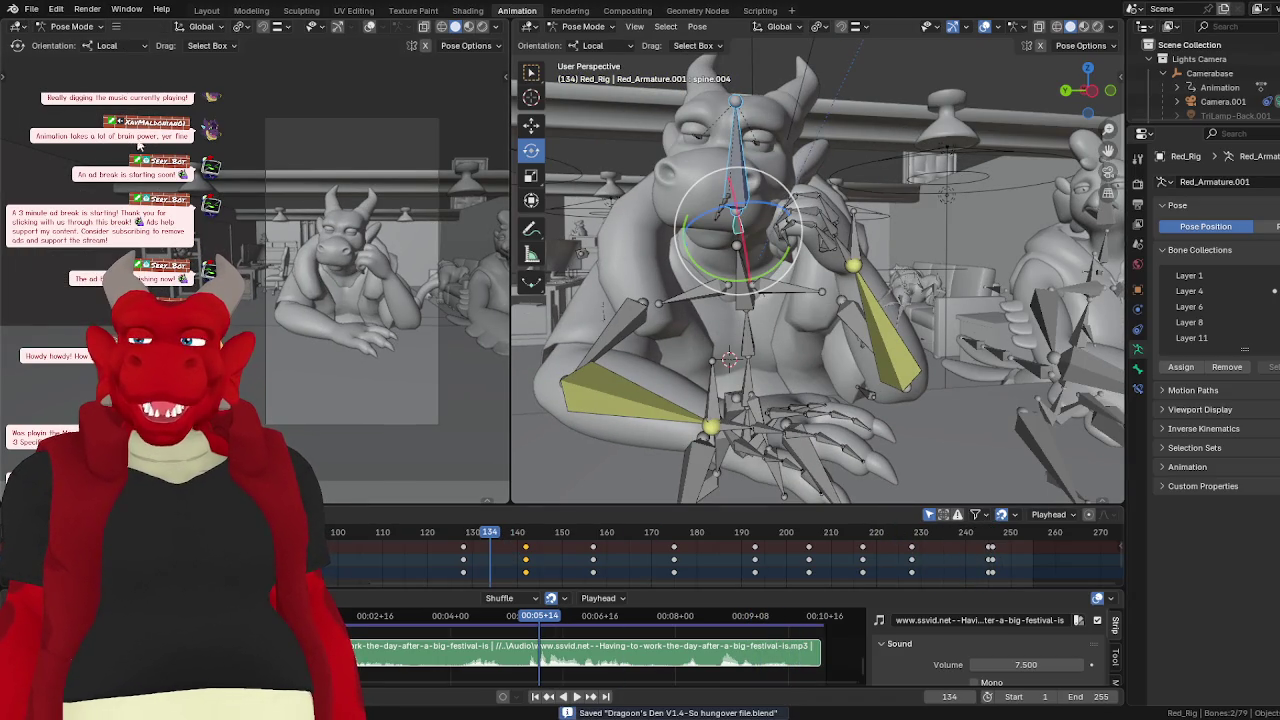
- Rotate the spine bone into a new pose around frame 150 and key it
{"action": "key", "text": "space"}
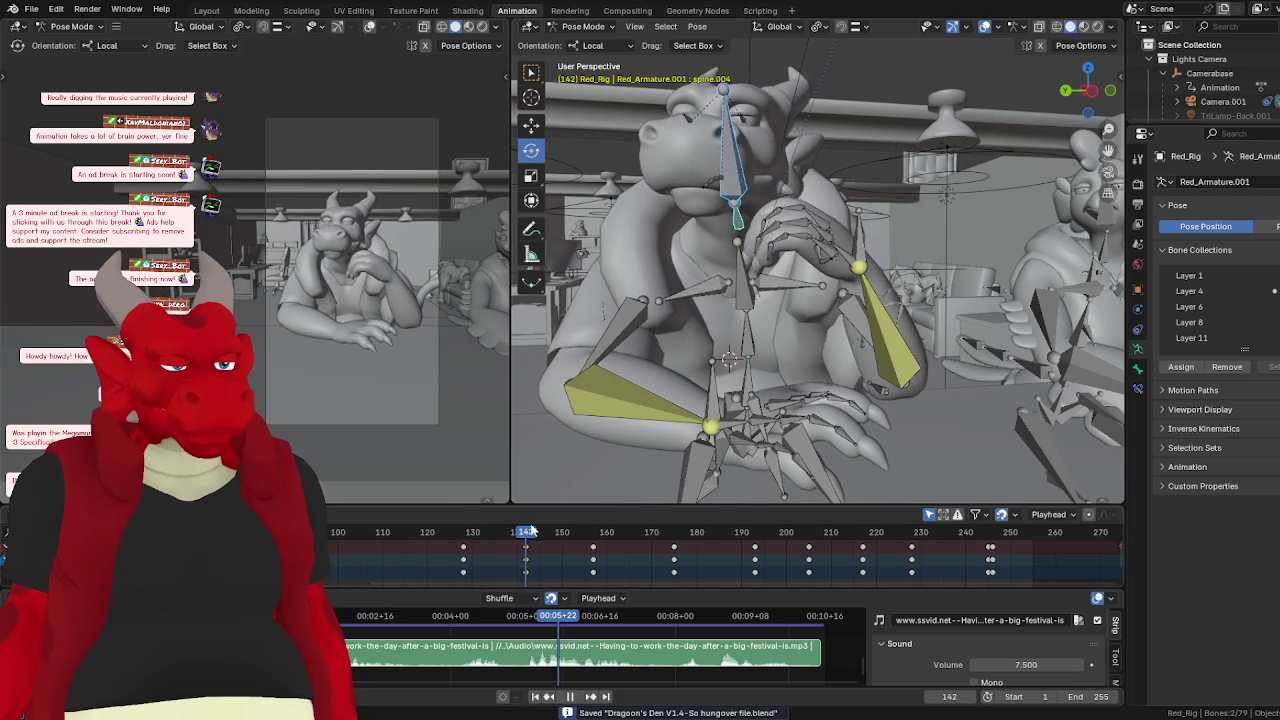
{"action": "left_click", "coordinate": [463, 531]}
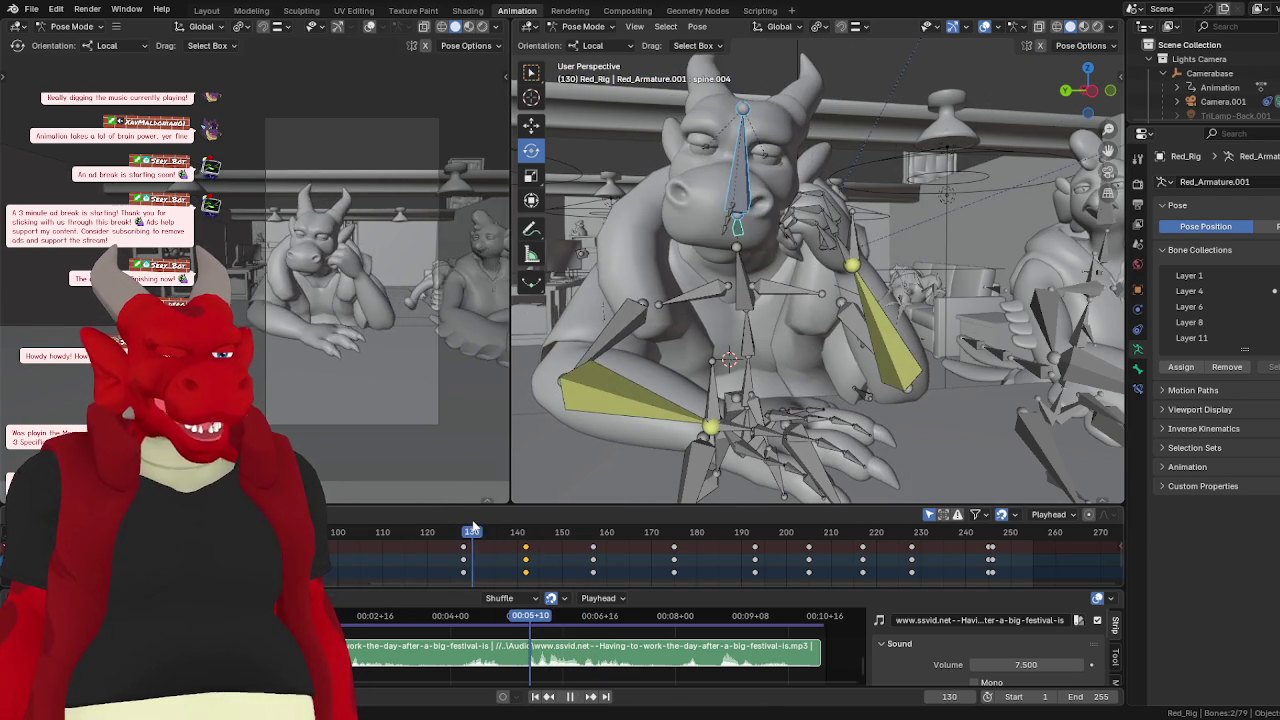
{"action": "left_click", "coordinate": [577, 699]}
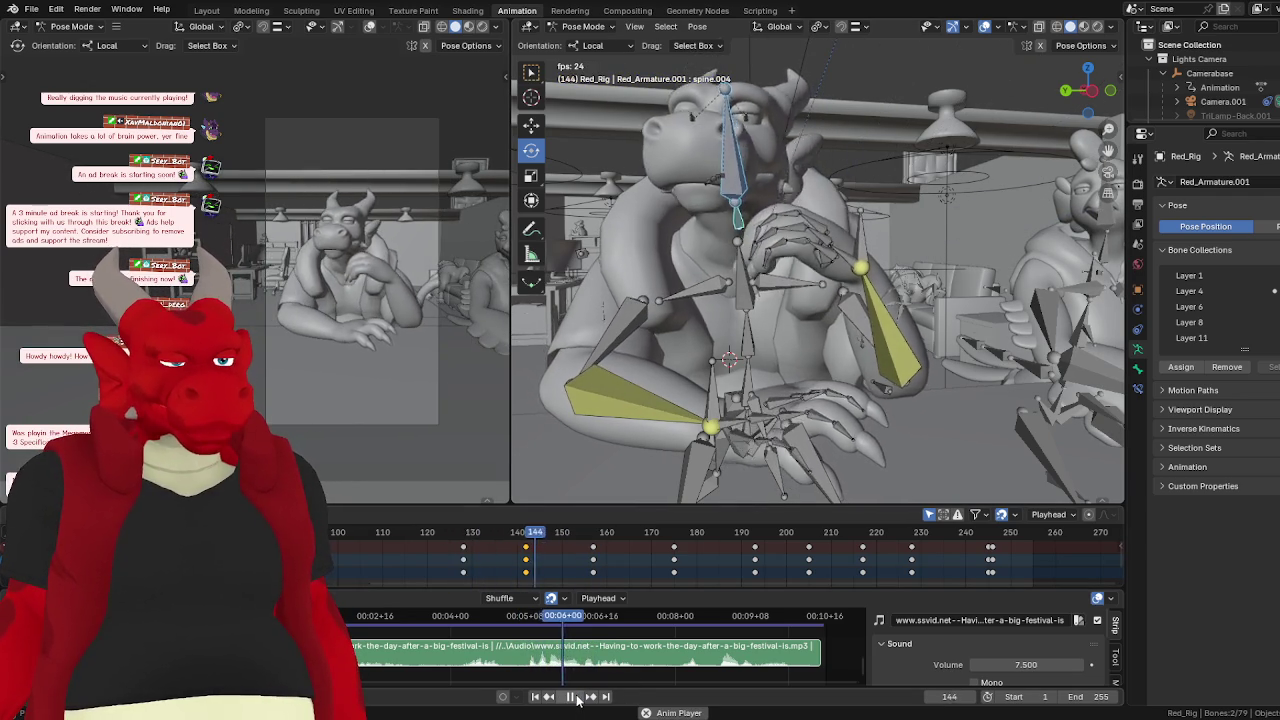
{"action": "left_click_drag", "start_coordinate": [508, 548], "coordinate": [562, 538]}
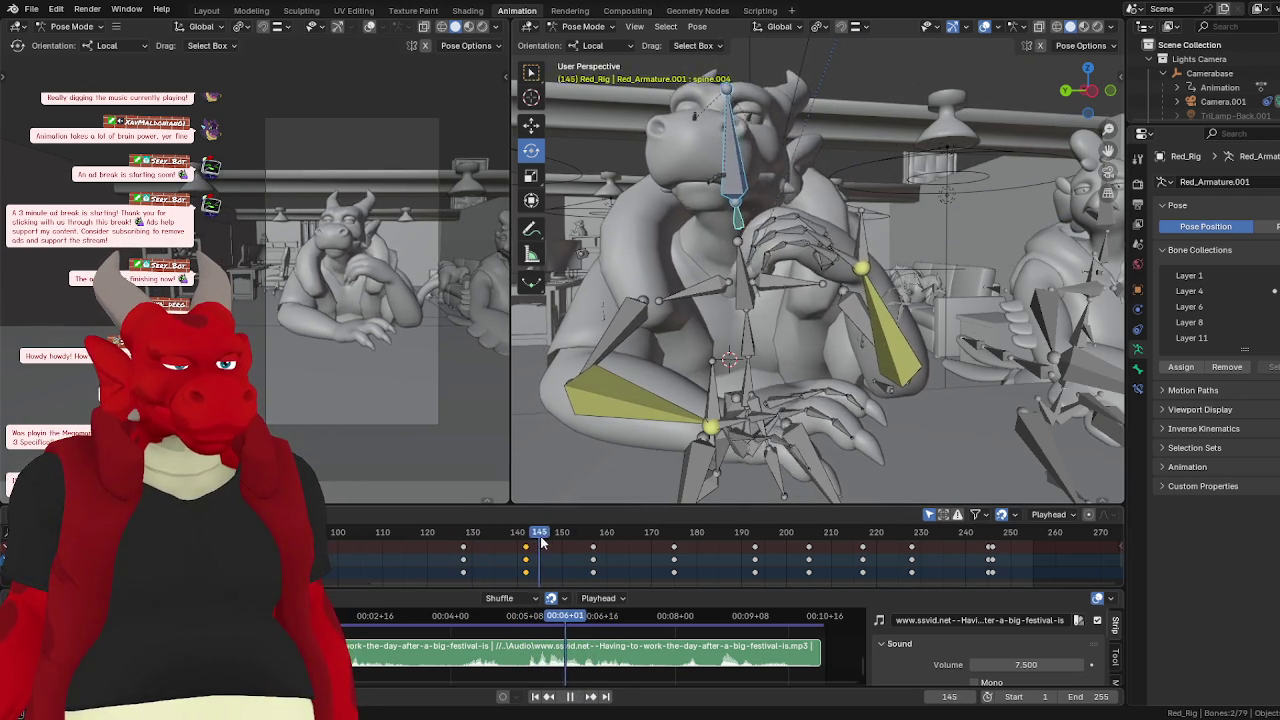
{"action": "key", "text": "space"}
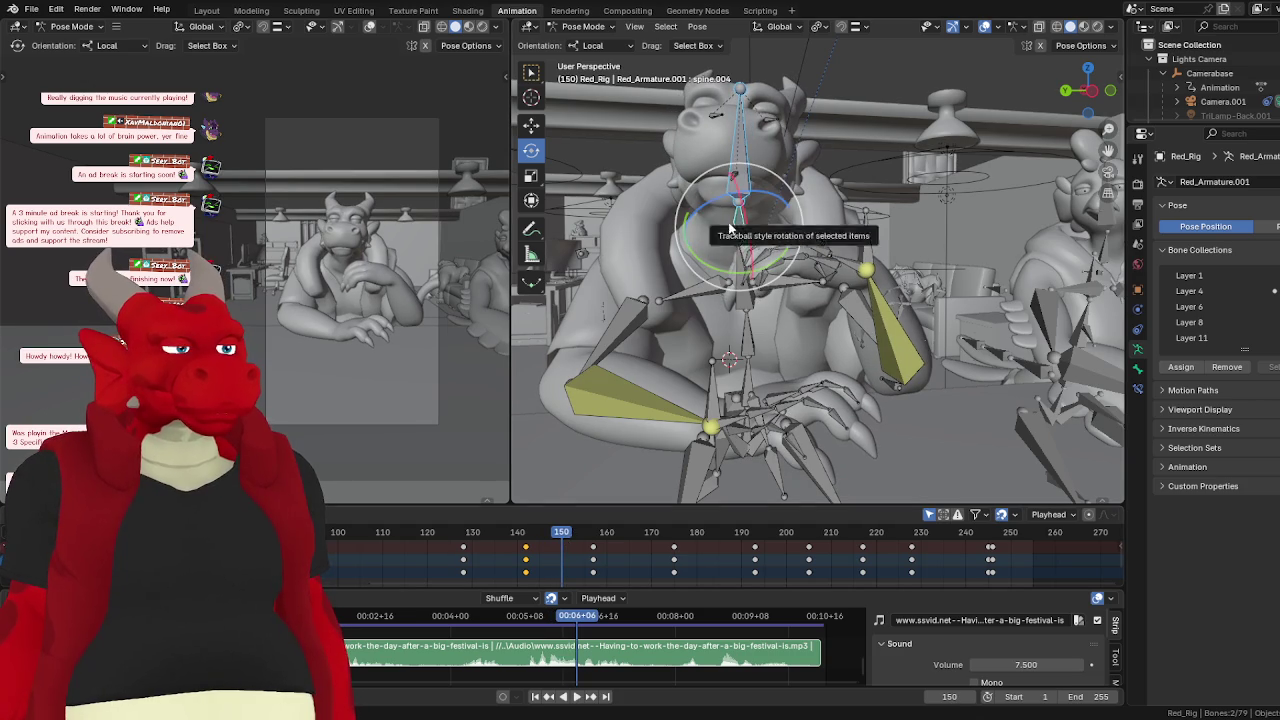
{"action": "left_click_drag", "start_coordinate": [730, 229], "coordinate": [728, 222]}
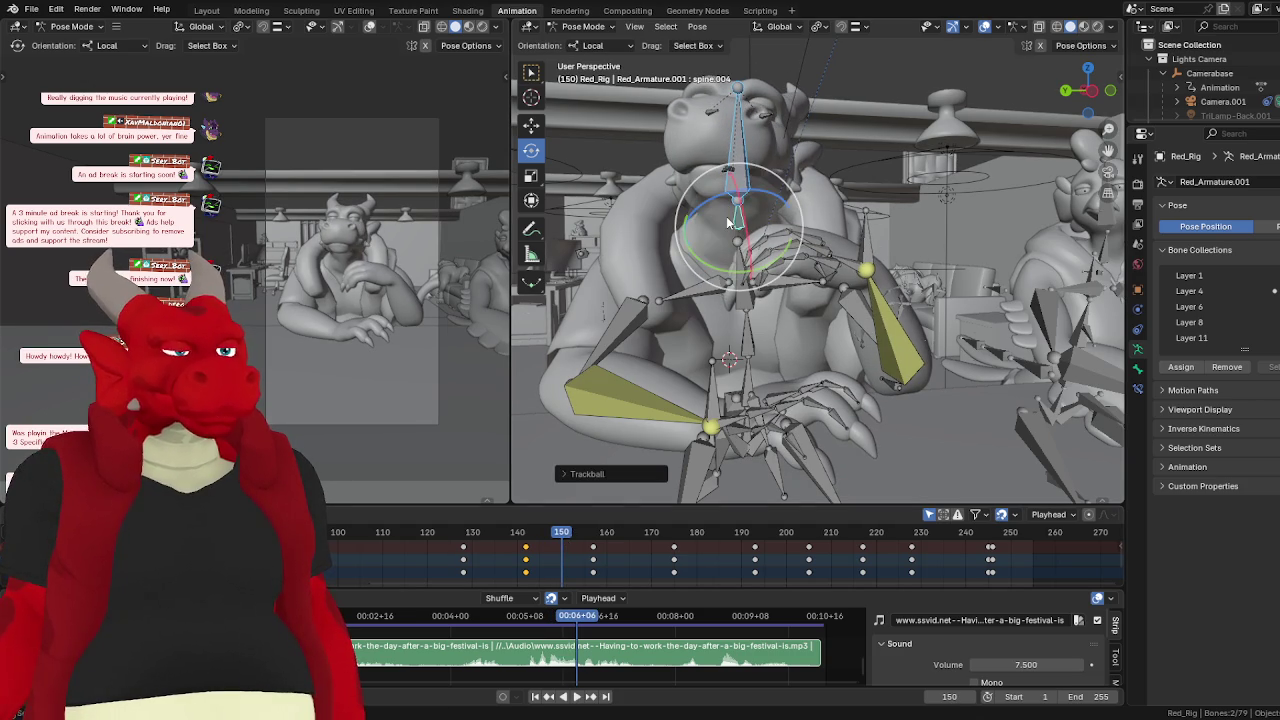
{"action": "left_click_drag", "start_coordinate": [559, 548], "coordinate": [468, 541]}
{"action": "key", "text": "space"}
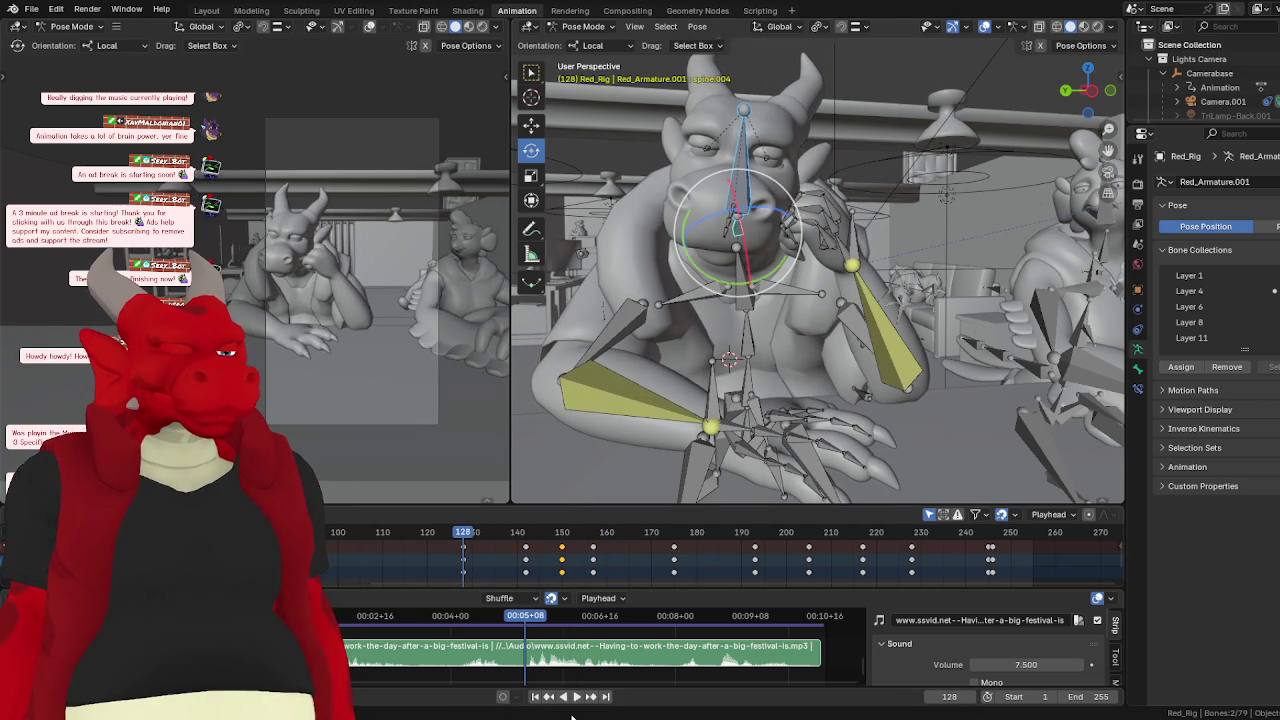
- Shift the keyframe column at frame 158 to frame 160 and replay
{"action": "left_click", "coordinate": [572, 697]}
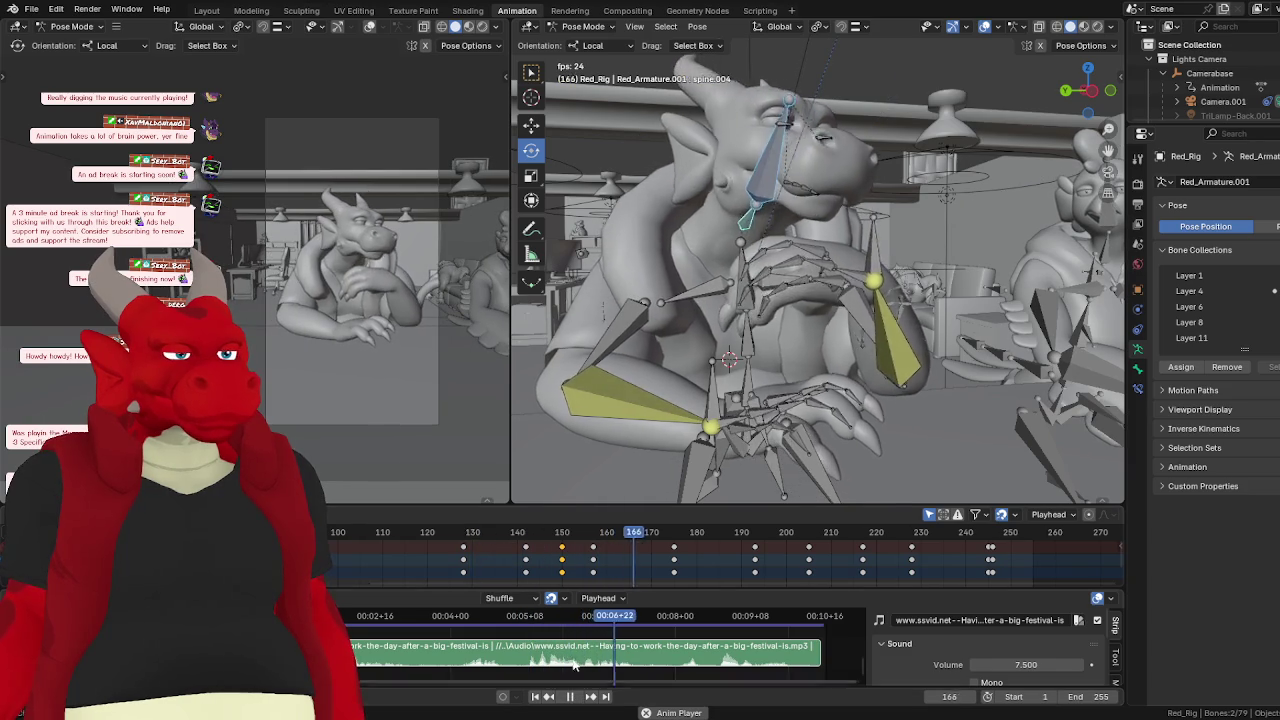
{"action": "left_click", "coordinate": [472, 540]}
{"action": "left_click", "coordinate": [578, 697]}
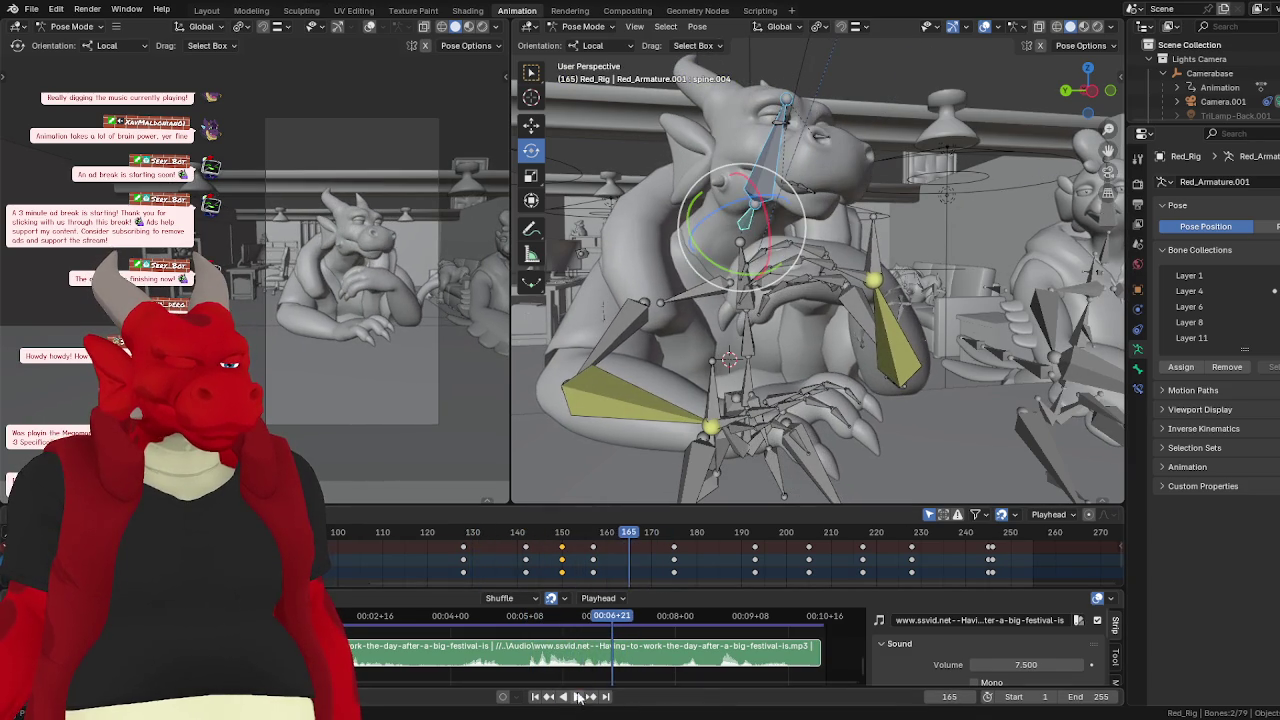
{"action": "left_click_drag", "start_coordinate": [603, 555], "coordinate": [607, 547]}
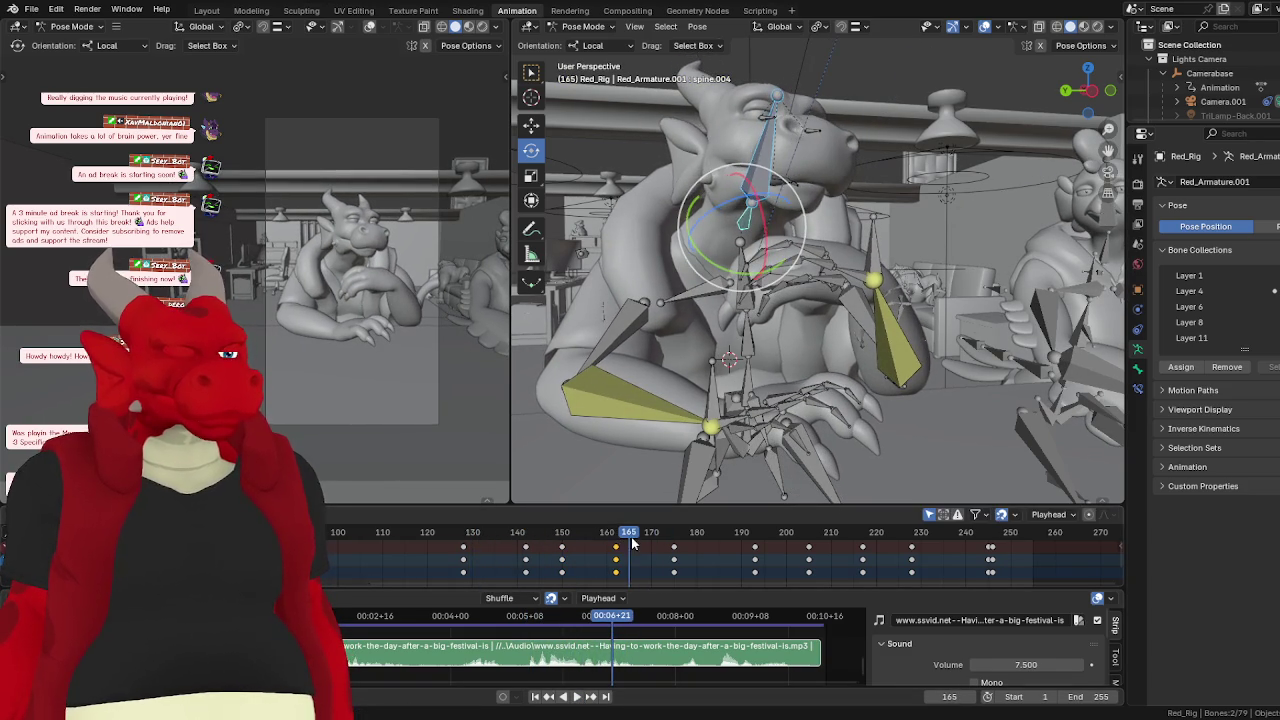
{"action": "left_click", "coordinate": [463, 532]}
{"action": "key", "text": "space"}
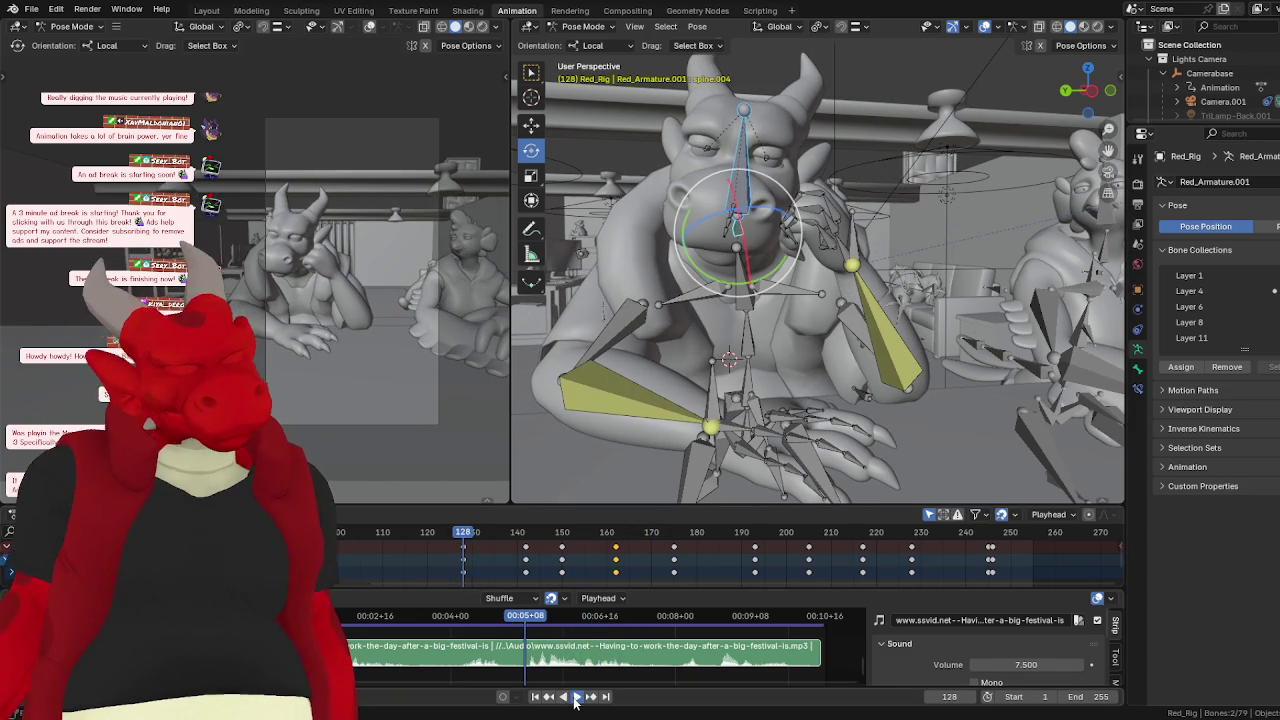
{"action": "left_click", "coordinate": [576, 697]}
- Slide the keys from frame 160 back to about frame 158 and replay from 128
{"action": "key", "text": "space"}
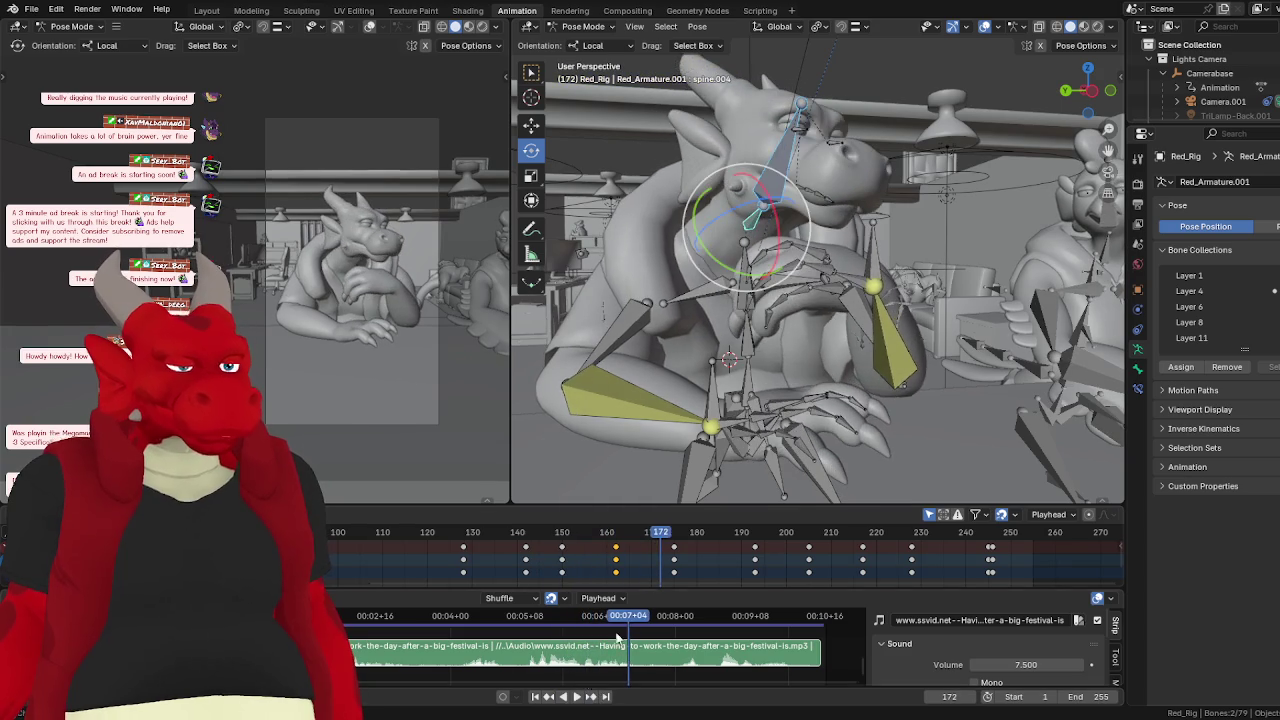
{"action": "mouse_move", "coordinate": [657, 532]}
{"action": "left_mouse_down"}
{"action": "mouse_move", "coordinate": [589, 532]}
{"action": "mouse_move", "coordinate": [601, 553]}
{"action": "left_mouse_up"}
{"action": "left_click", "coordinate": [598, 553]}
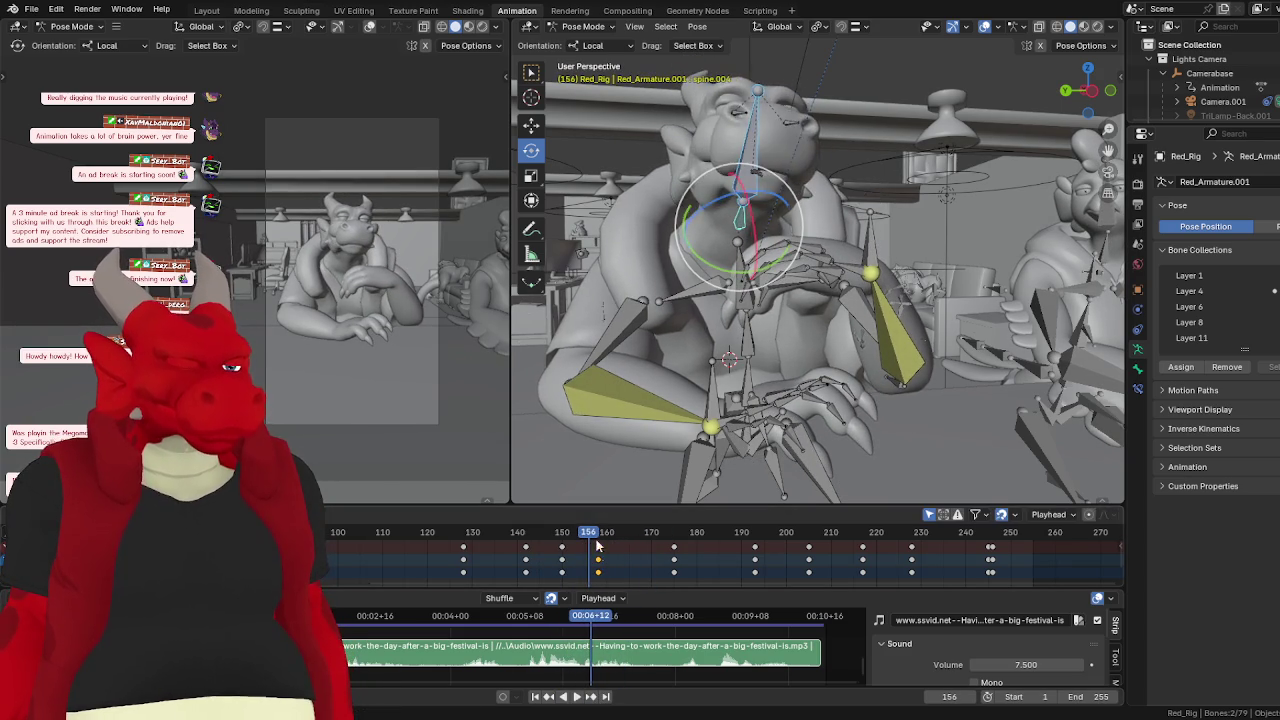
{"action": "left_click", "coordinate": [522, 617]}
{"action": "left_click", "coordinate": [576, 697]}
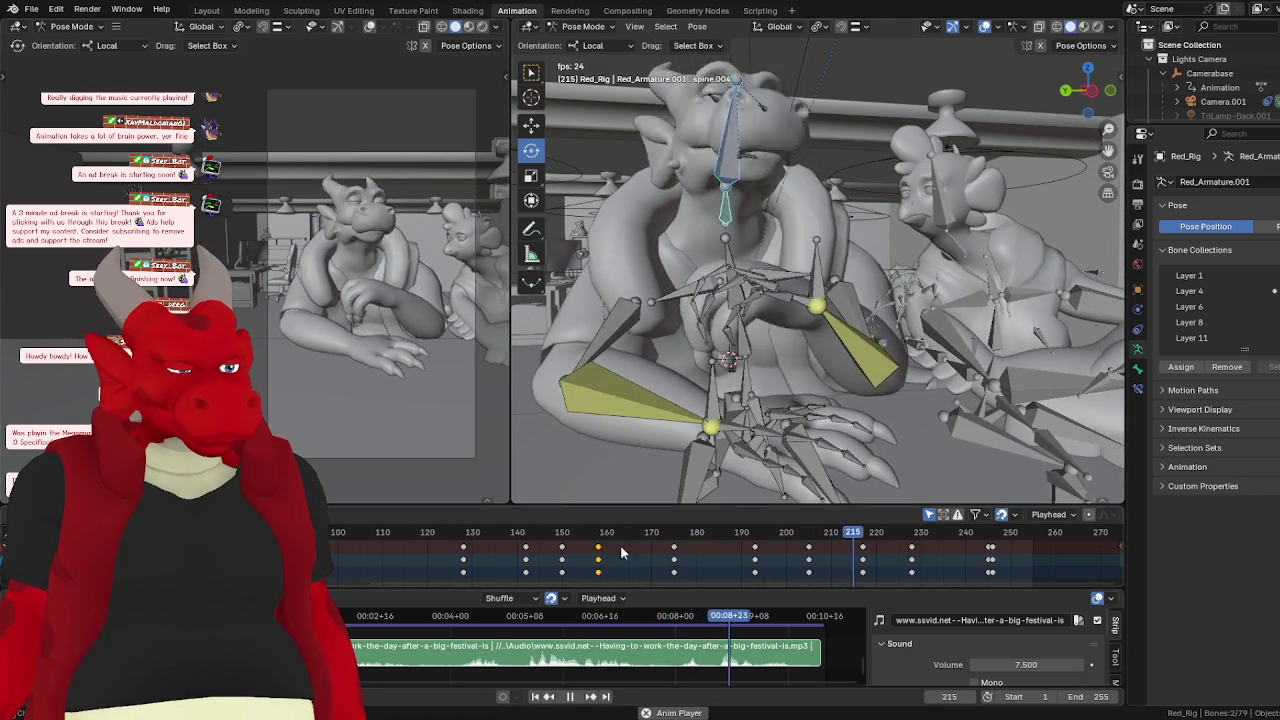
- Rotate the spine bone slightly around its local axis at frame 175
{"action": "mouse_move", "coordinate": [620, 545]}
{"action": "left_mouse_down"}
{"action": "mouse_move", "coordinate": [595, 537]}
{"action": "mouse_move", "coordinate": [670, 525]}
{"action": "left_mouse_up"}
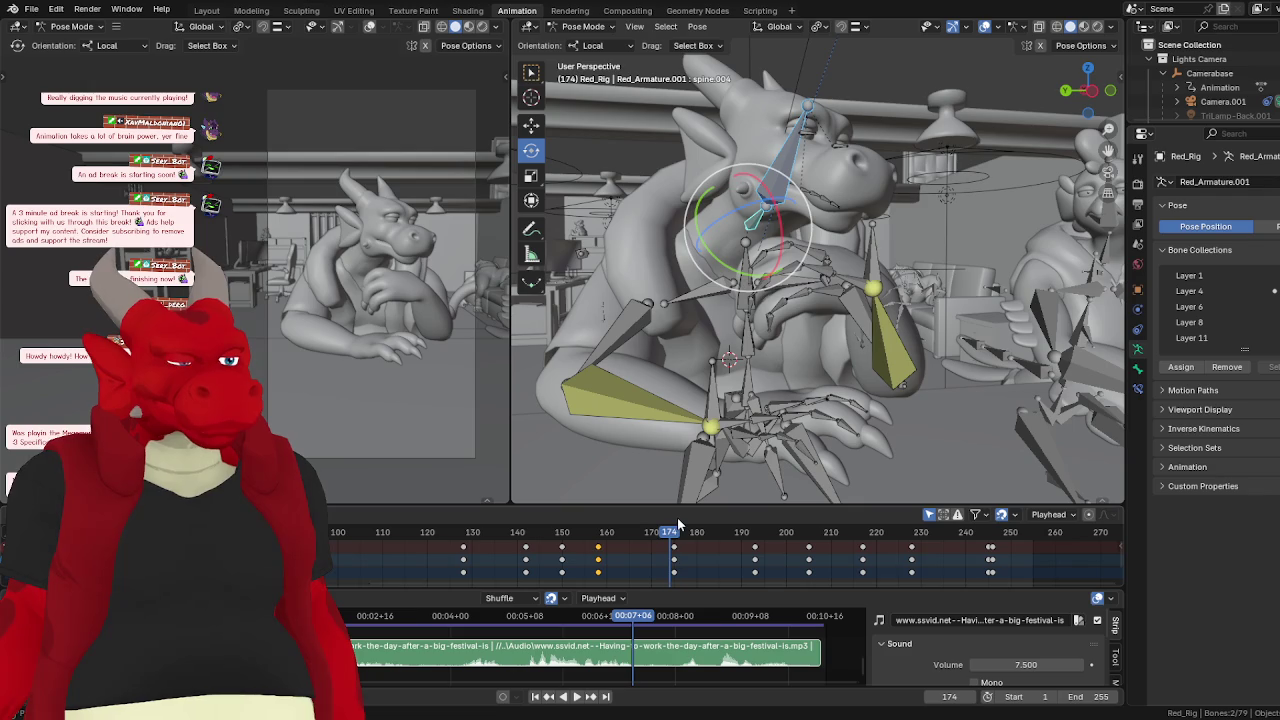
{"action": "key", "text": "space"}
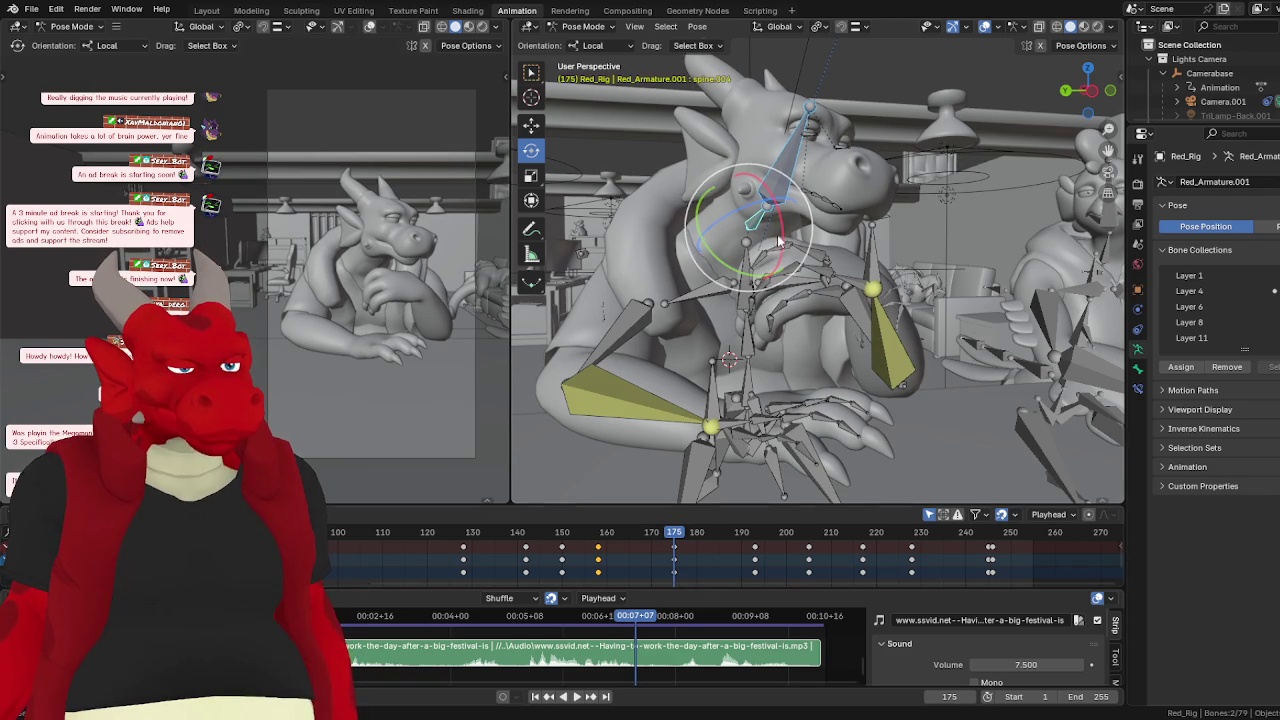
{"action": "left_click_drag", "start_coordinate": [785, 237], "coordinate": [785, 233]}
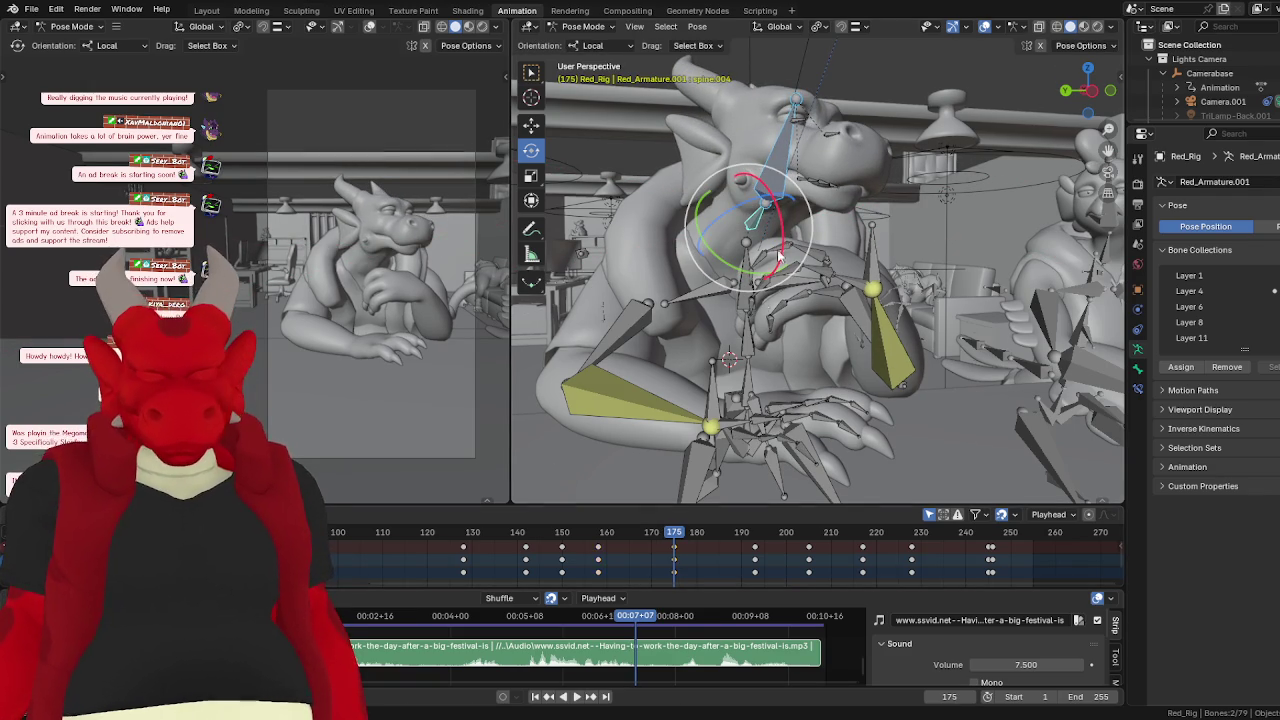
{"action": "key", "text": "space"}
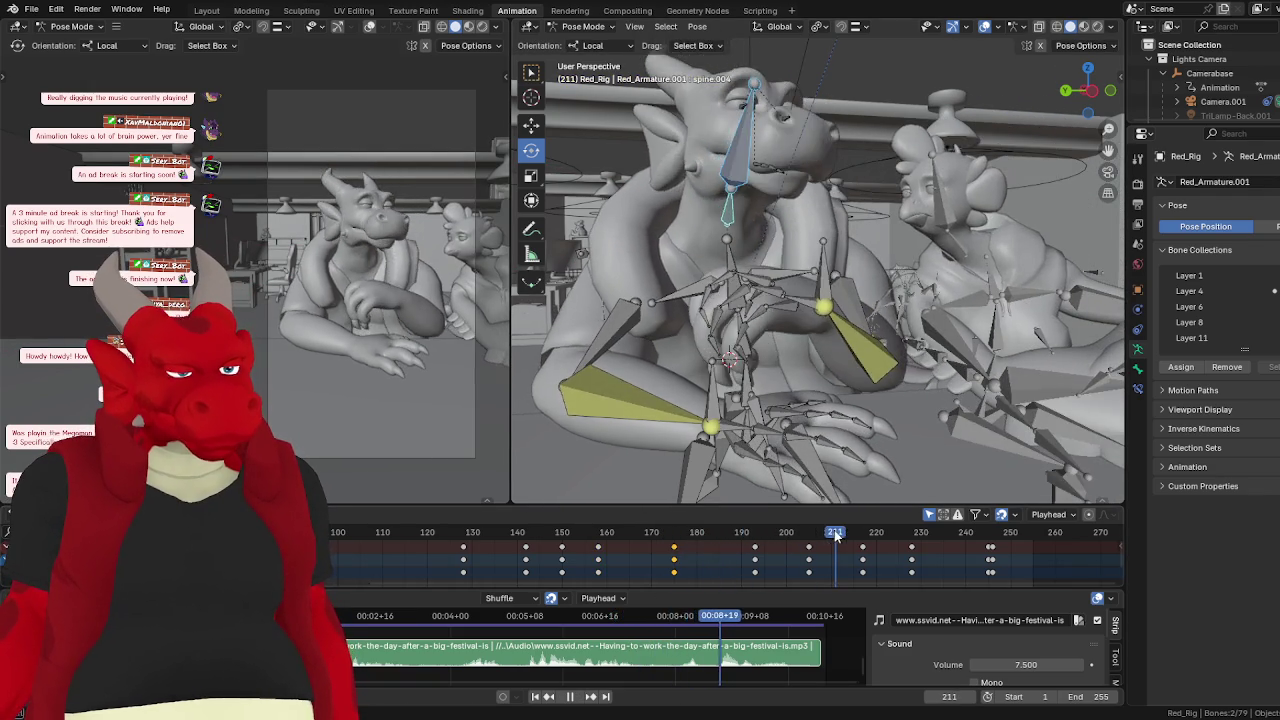
- Replay from frame 128, park the playhead at 162, and enlarge the timeline
{"action": "mouse_move", "coordinate": [836, 537]}
{"action": "left_mouse_down"}
{"action": "mouse_move", "coordinate": [491, 560]}
{"action": "mouse_move", "coordinate": [510, 625]}
{"action": "left_mouse_up"}
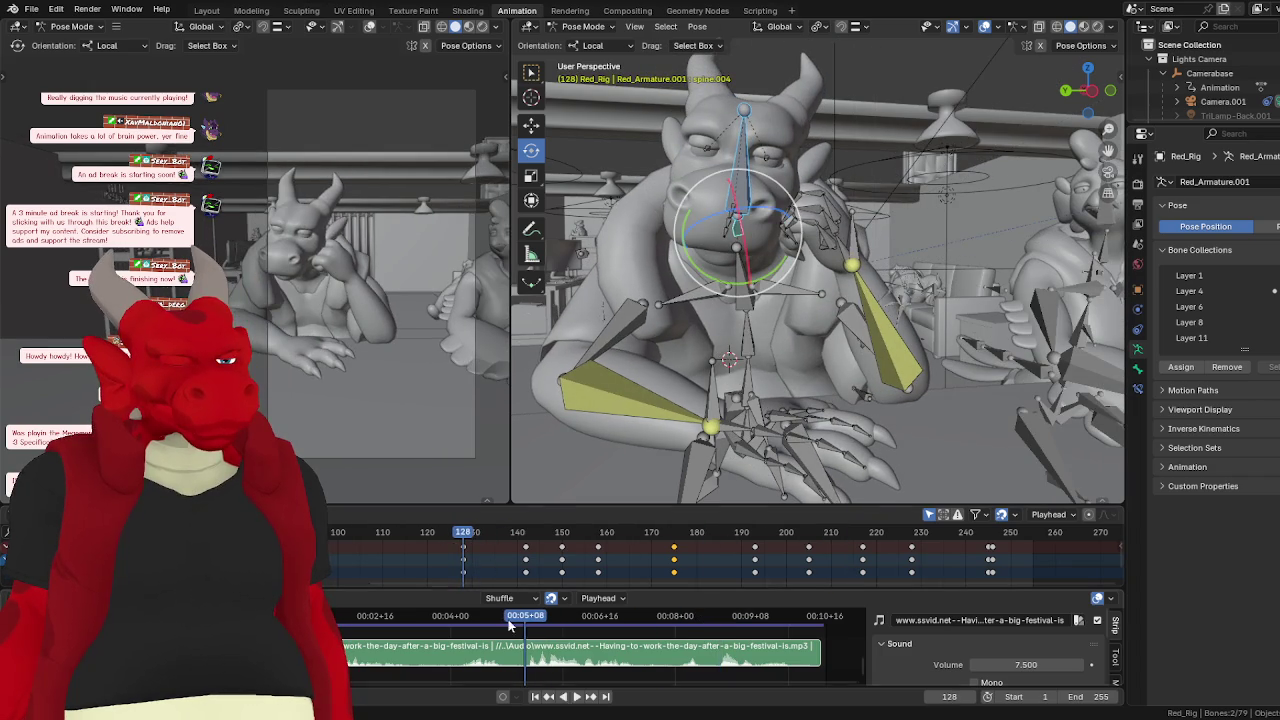
{"action": "left_click", "coordinate": [576, 698]}
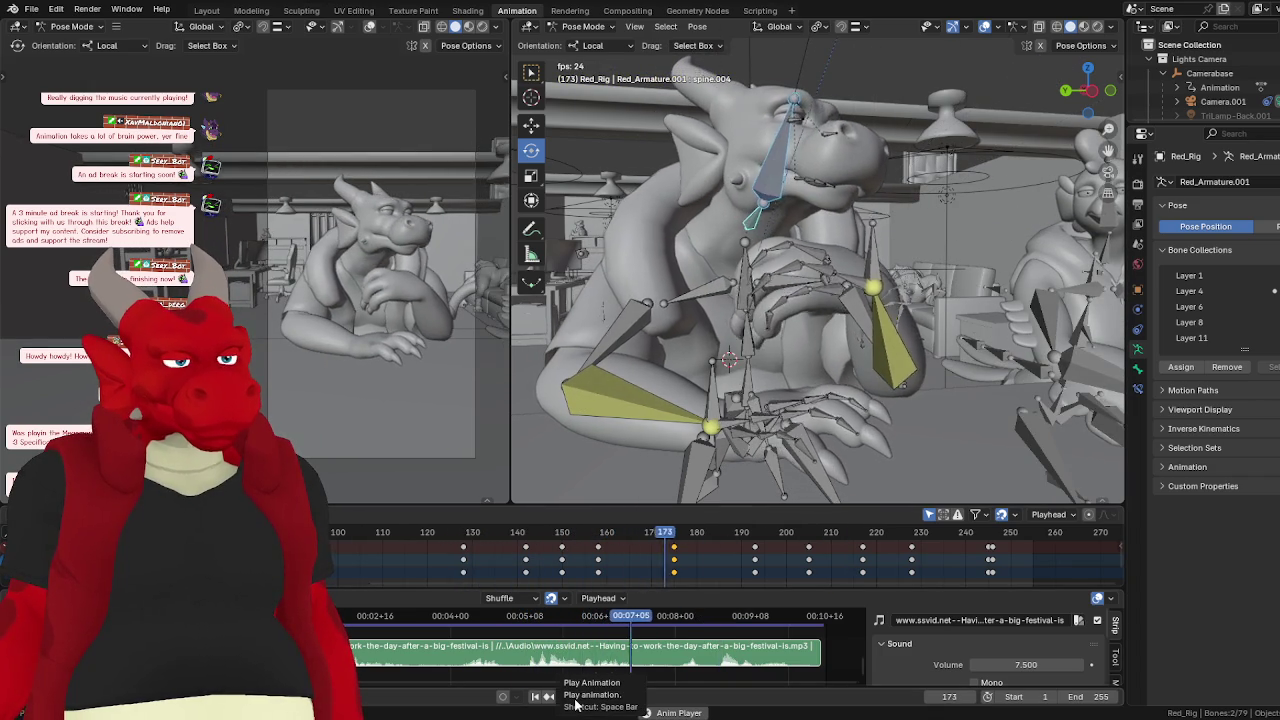
{"action": "left_click", "coordinate": [576, 697]}
{"action": "left_click", "coordinate": [614, 545]}
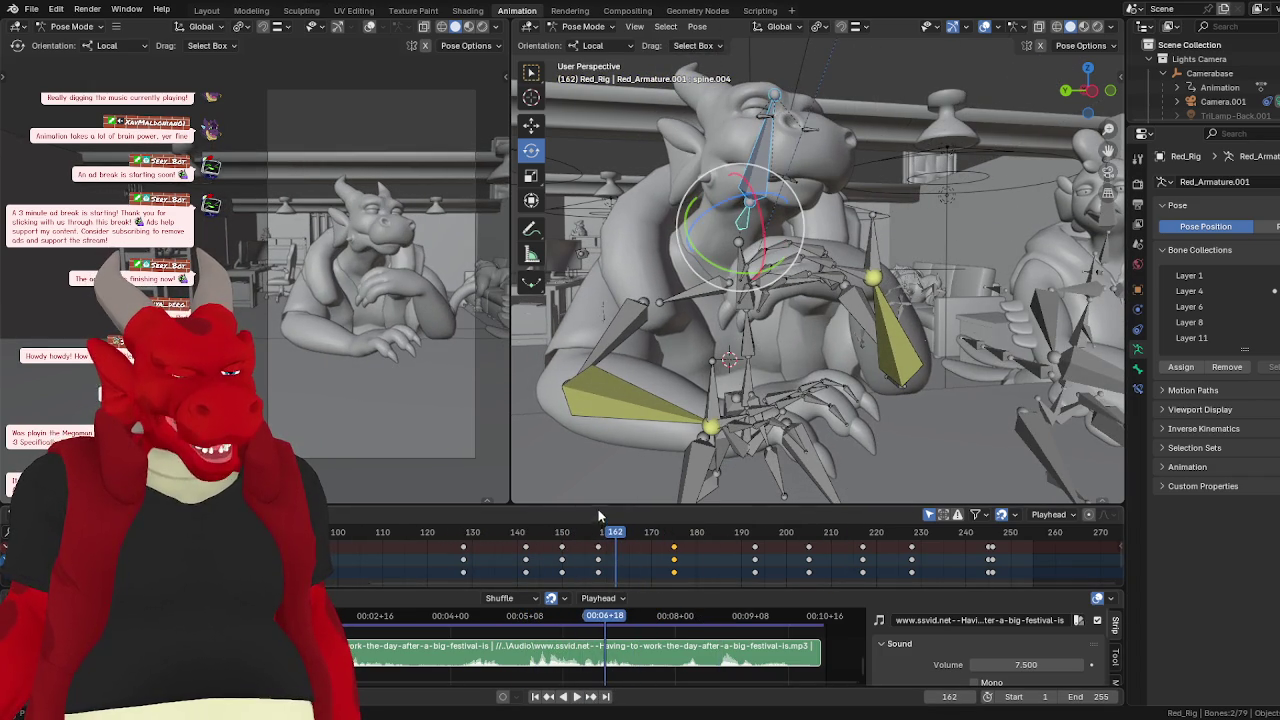
{"action": "left_click_drag", "start_coordinate": [598, 509], "coordinate": [596, 464]}
- Delete the keyframes near frames 145–150 and replay the section
{"action": "key", "text": "Delete"}
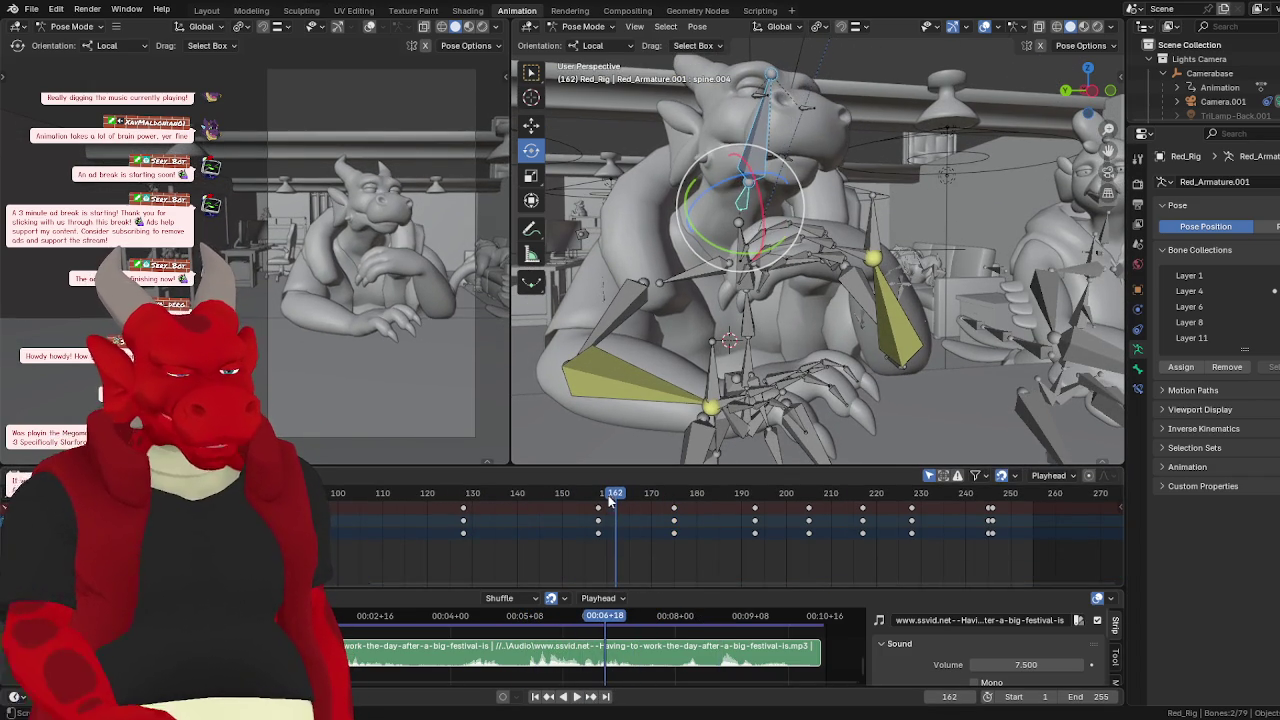
{"action": "left_click", "coordinate": [478, 504]}
{"action": "key", "text": "space"}
{"action": "left_click_drag", "start_coordinate": [505, 508], "coordinate": [540, 506]}
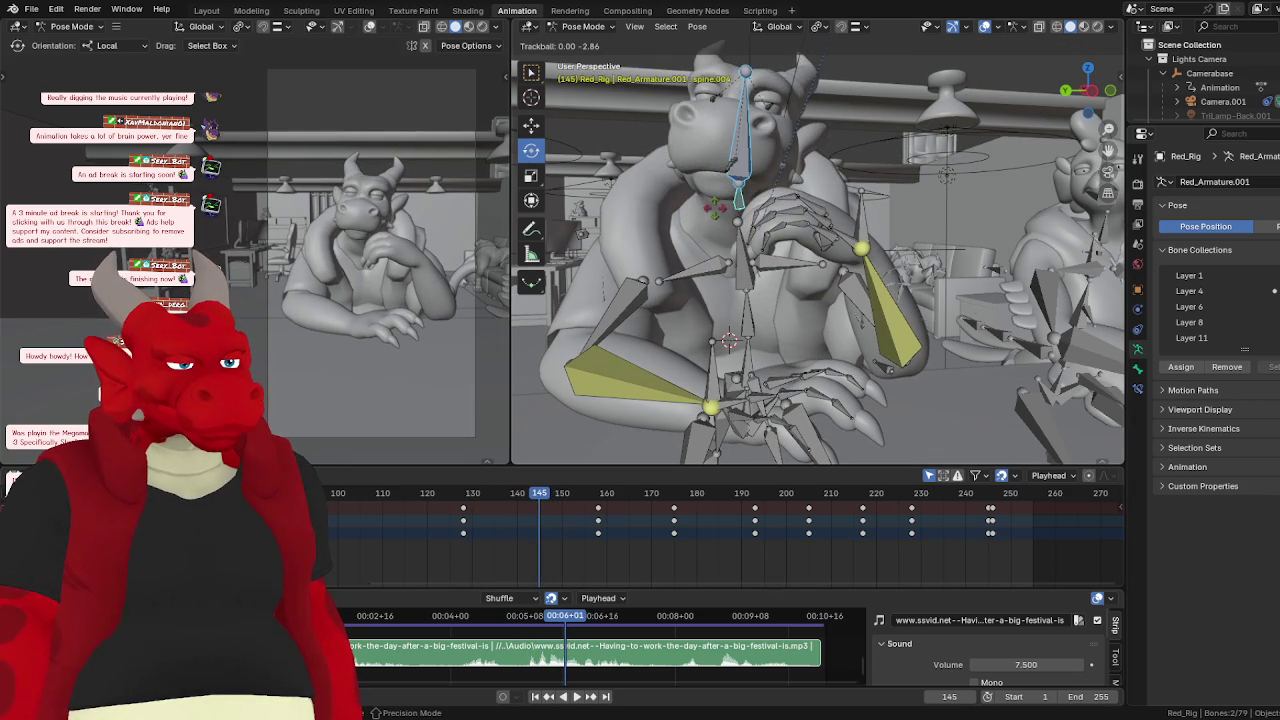
- Rotate the head bone into a new pose and keyframe it at frame 145
{"action": "left_click_drag", "start_coordinate": [722, 214], "coordinate": [740, 230]}
{"action": "key", "text": "i"}
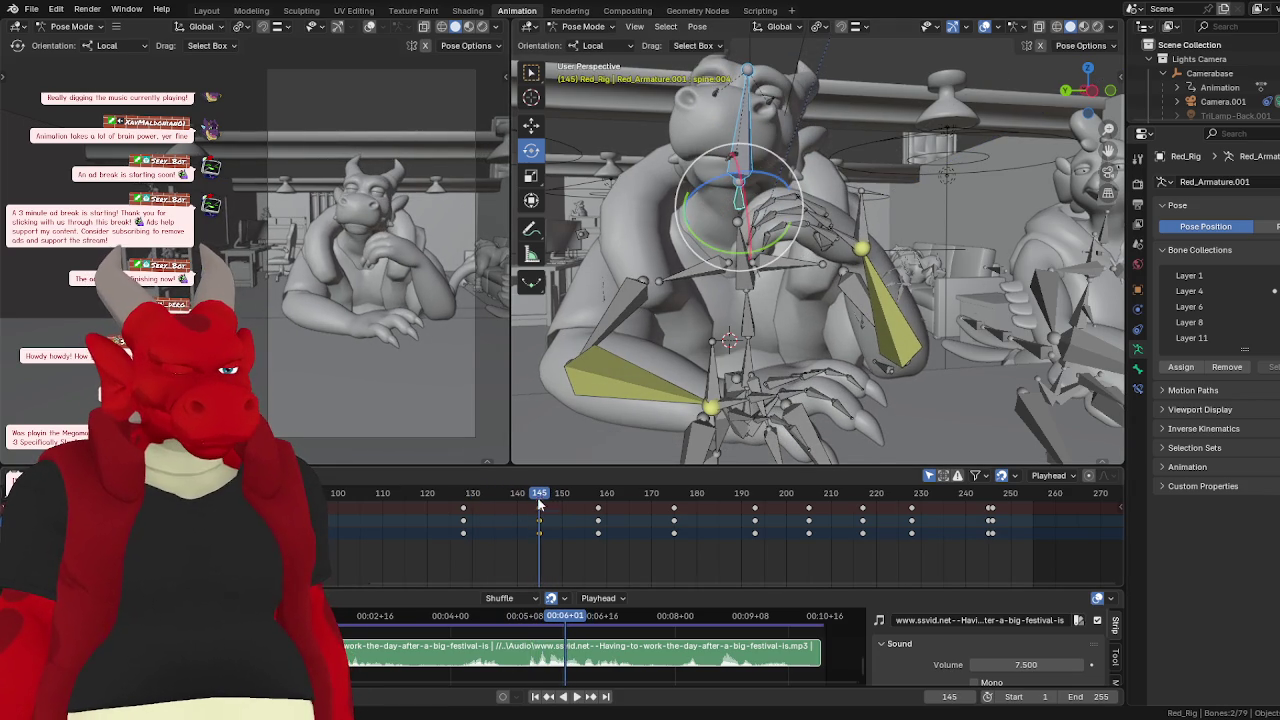
{"action": "left_click", "coordinate": [461, 507]}
{"action": "key", "text": "space"}
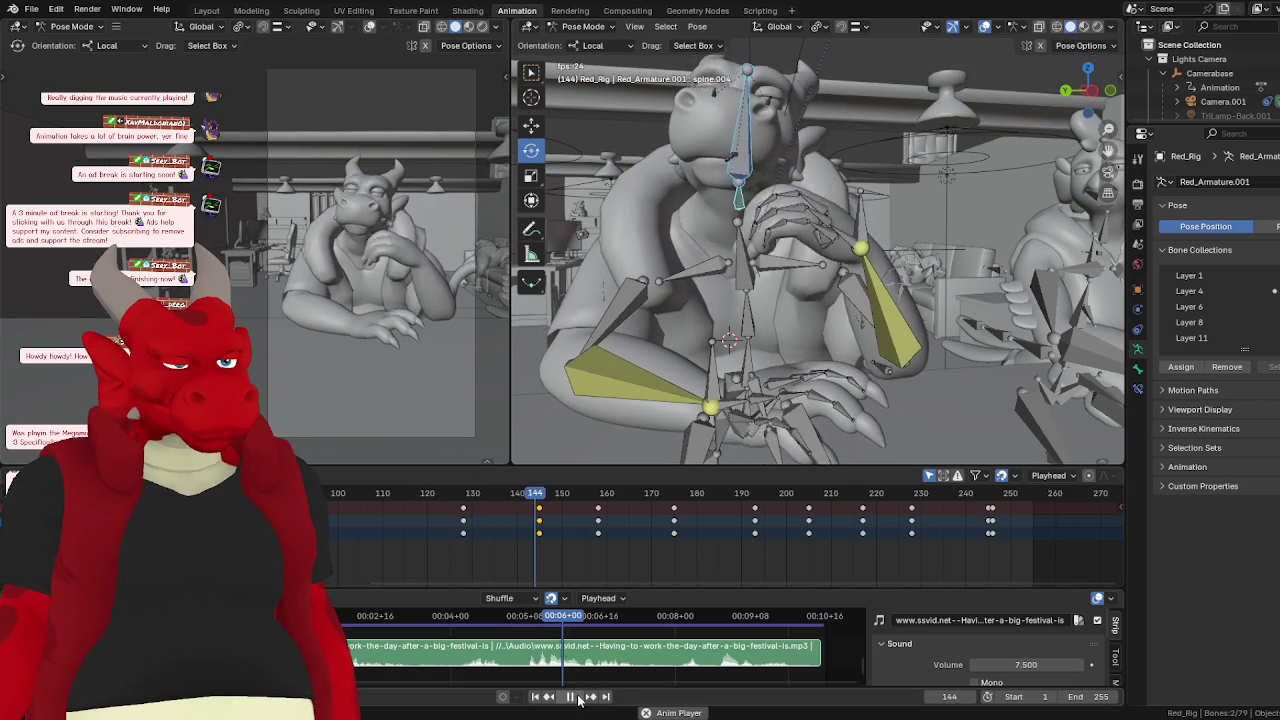
{"action": "left_click_drag", "start_coordinate": [543, 493], "coordinate": [560, 500]}
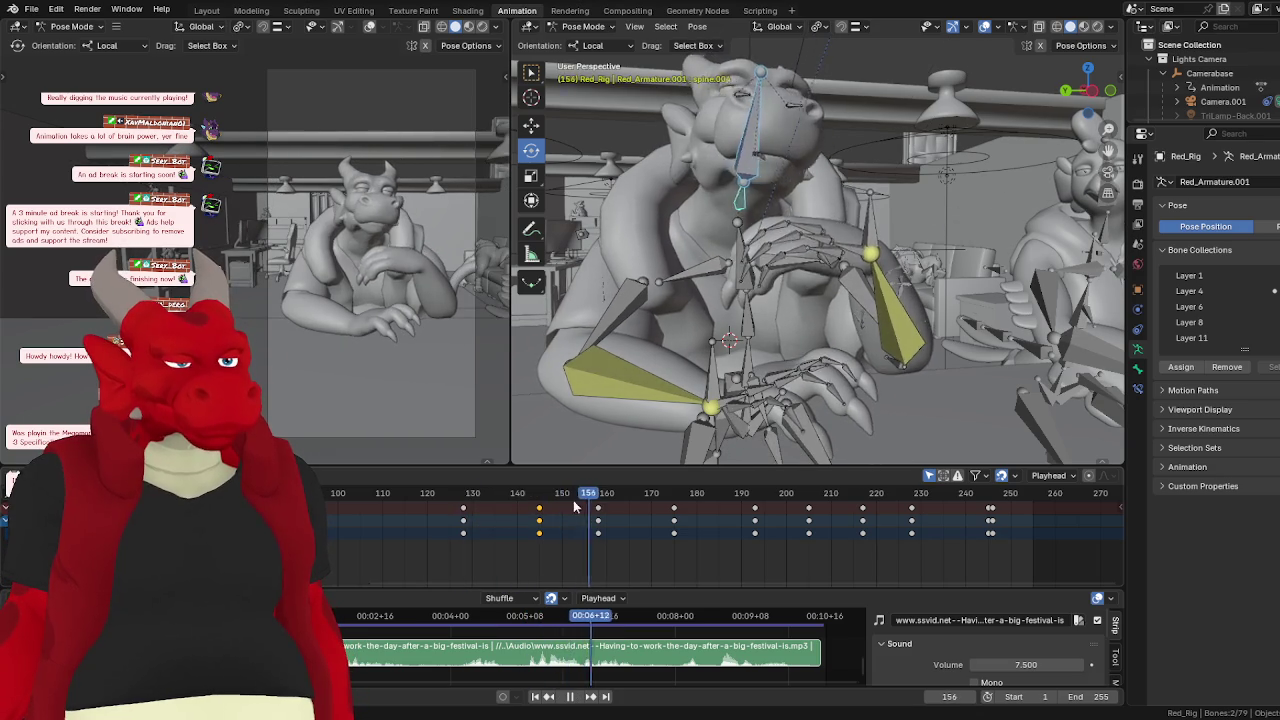
{"action": "left_click", "coordinate": [540, 510]}
- Key the current spine pose and replay from around frame 142
{"action": "key", "text": "Escape"}
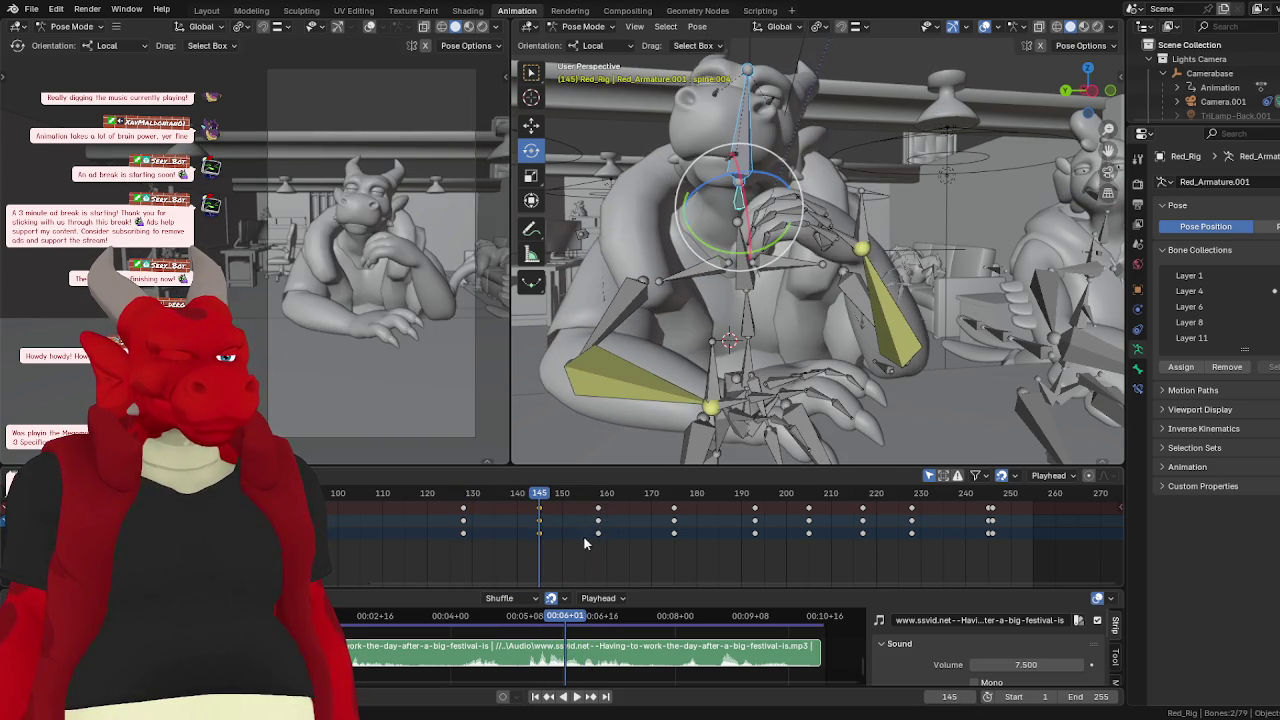
{"action": "key", "text": "space"}
{"action": "key", "text": "space"}
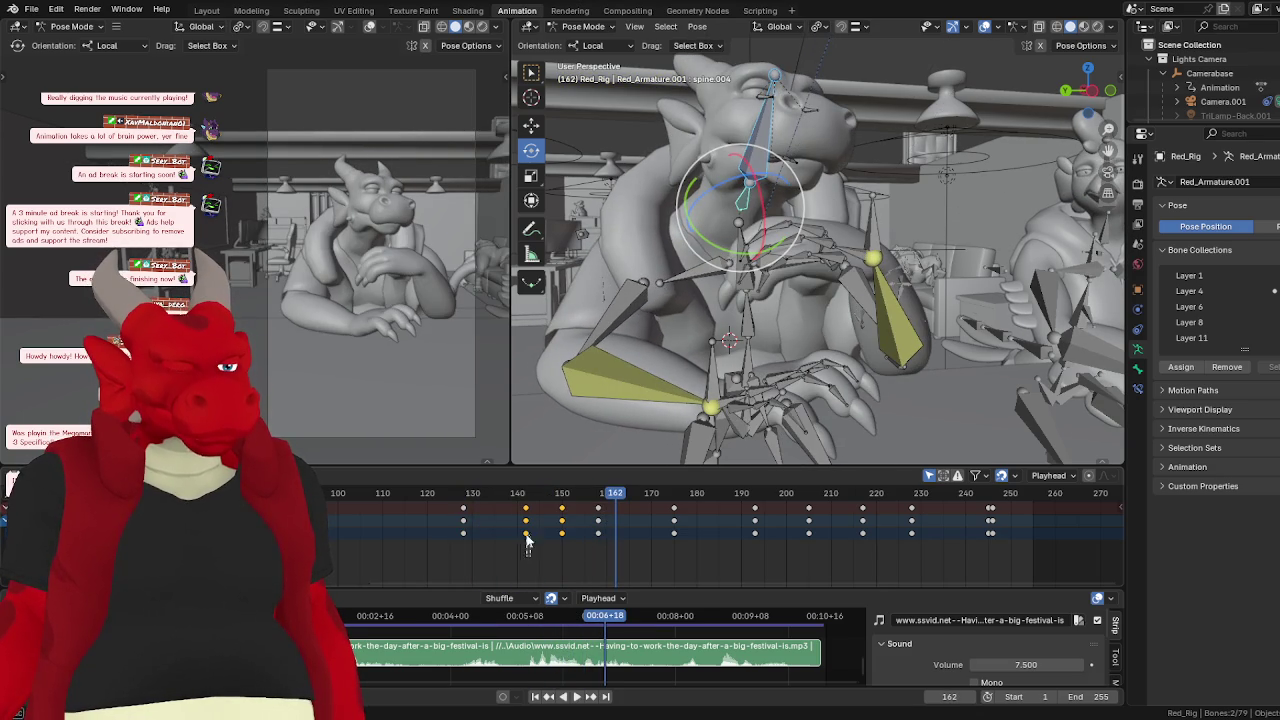
{"action": "left_click", "coordinate": [488, 497]}
{"action": "key", "text": "space"}
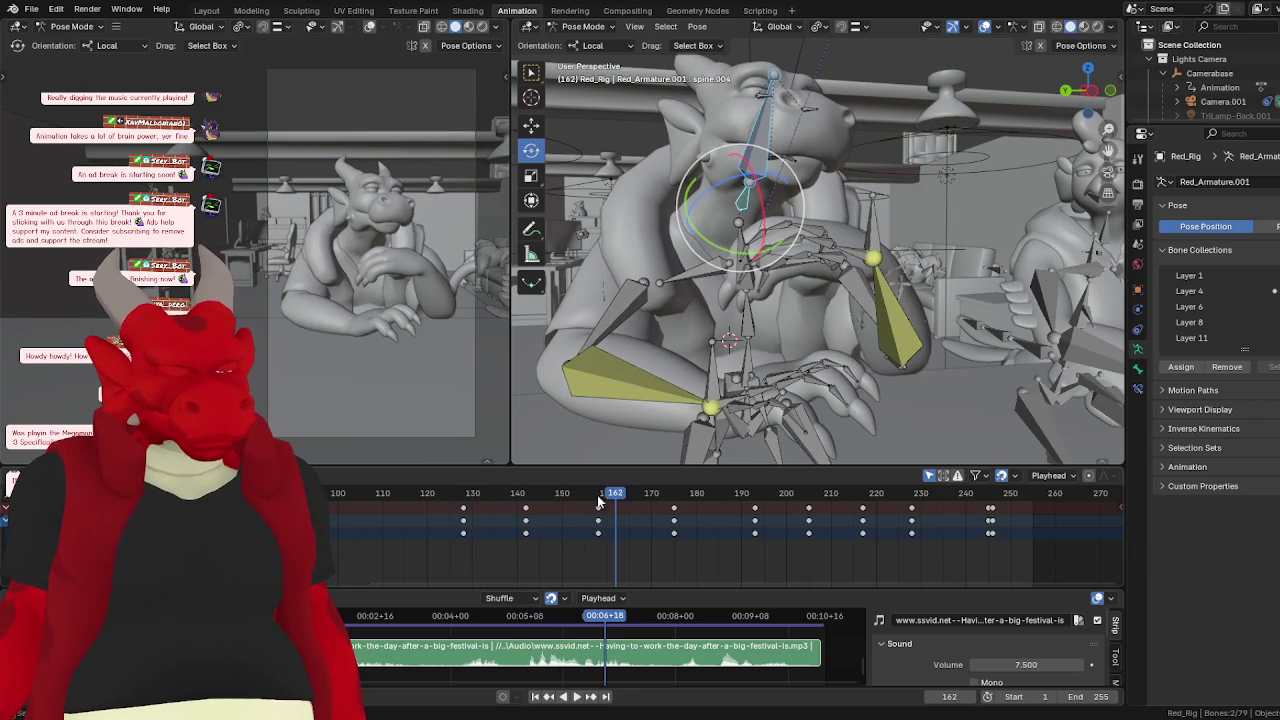
{"action": "left_click_drag", "start_coordinate": [598, 502], "coordinate": [526, 508]}
{"action": "key", "text": "space"}
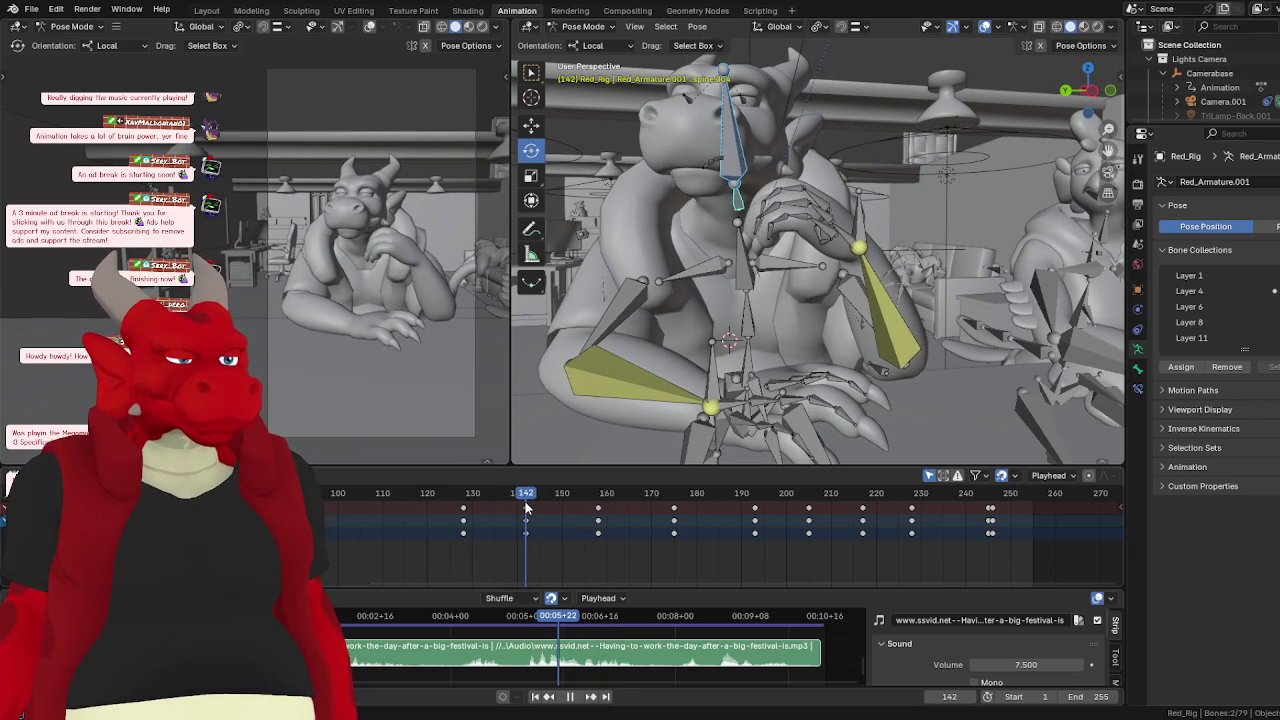
- Box-select the keyframes near frame 142 and delete them
{"action": "key", "text": "Escape"}
{"action": "left_click_drag", "start_coordinate": [550, 544], "coordinate": [510, 500]}
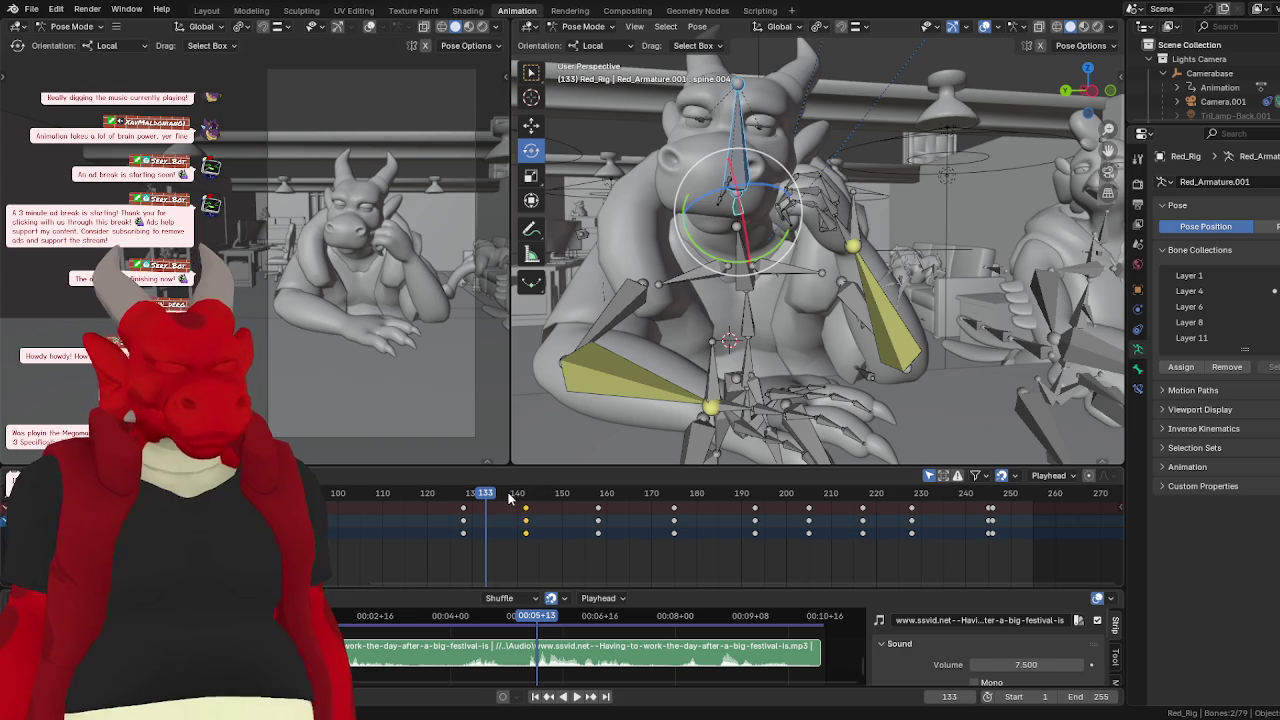
{"action": "key", "text": "Delete"}
{"action": "key", "text": "space"}
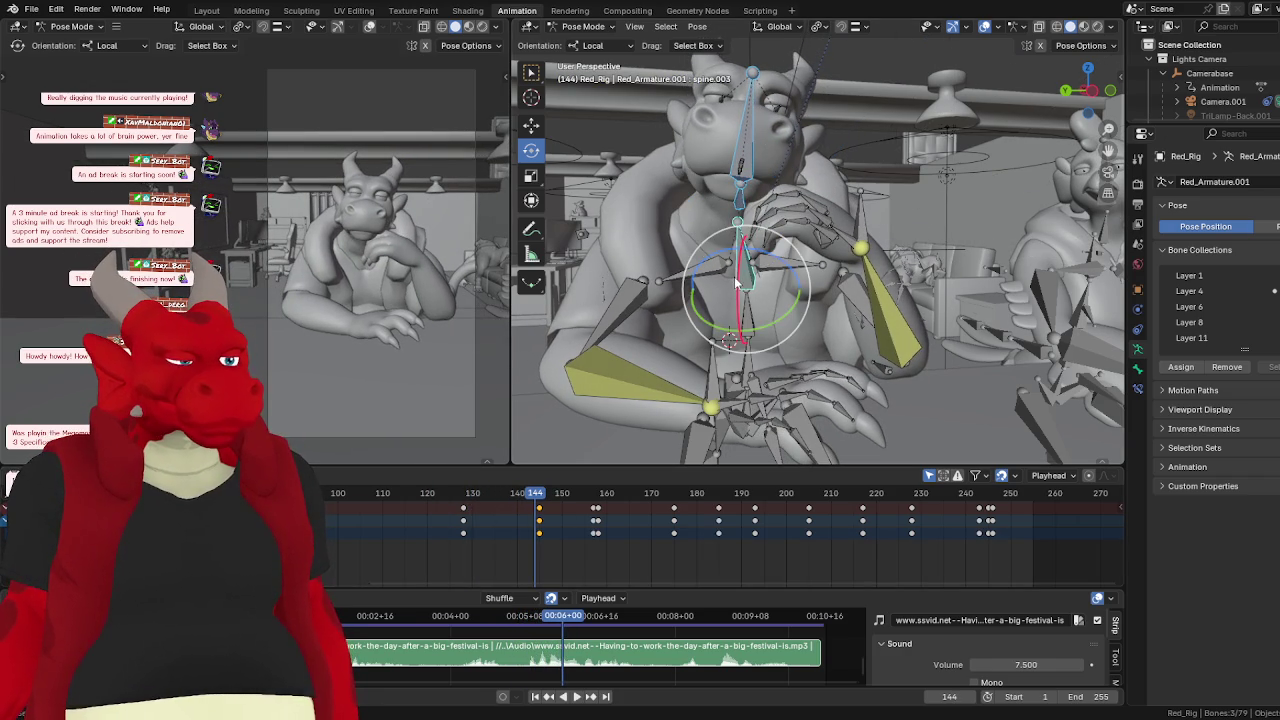
- Rotate the neck bone spine.006 to tilt the head, then add spine.003 to the selection
{"action": "key", "text": "space"}
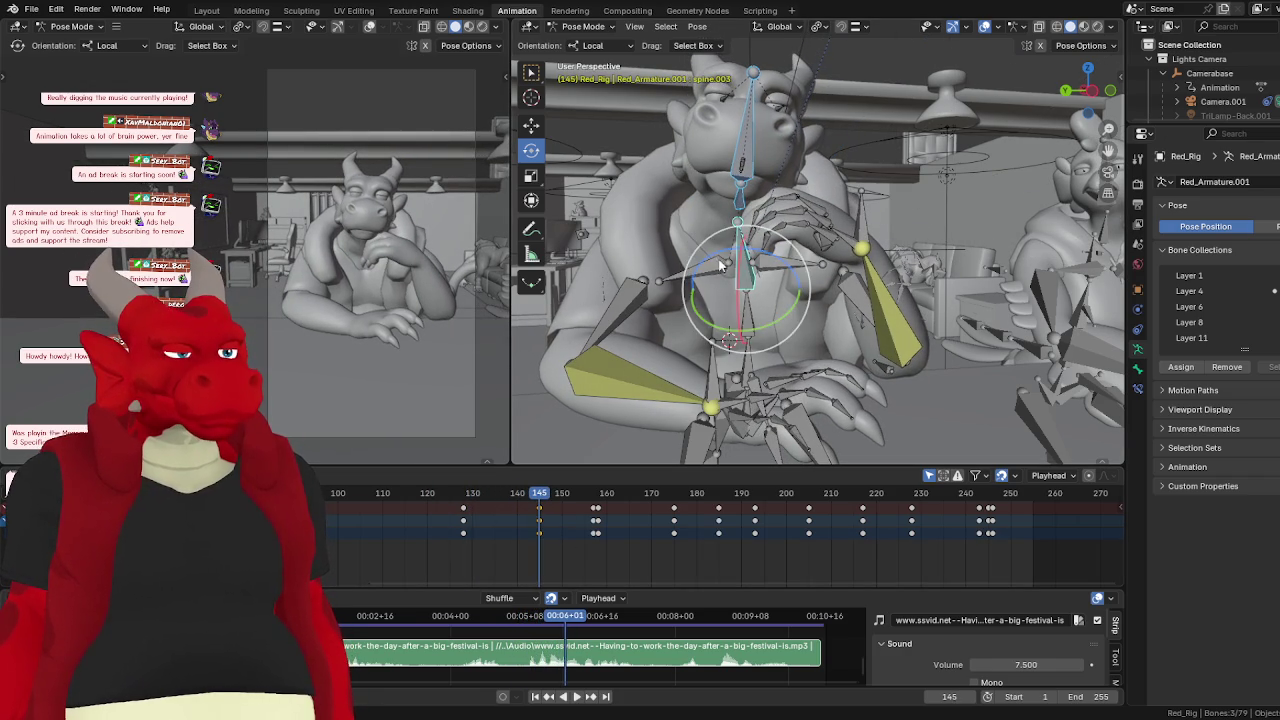
{"action": "left_click", "coordinate": [740, 185]}
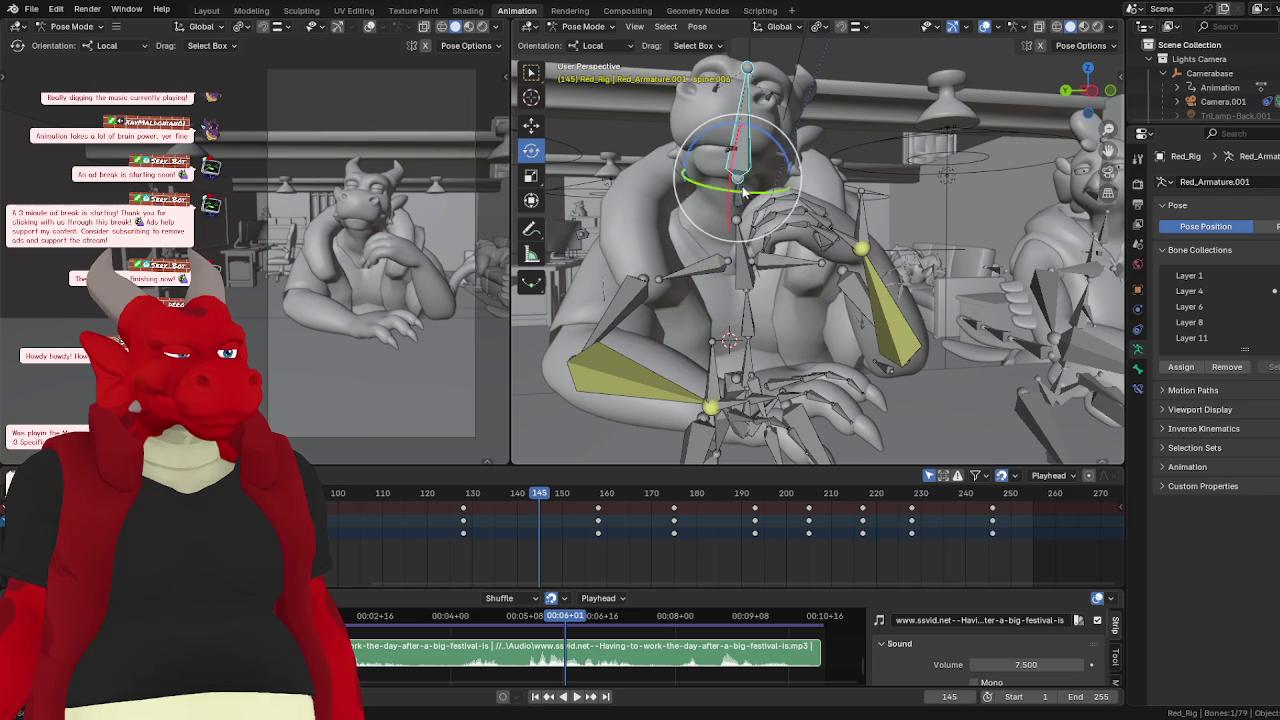
{"action": "left_click_drag", "start_coordinate": [768, 170], "coordinate": [718, 213]}
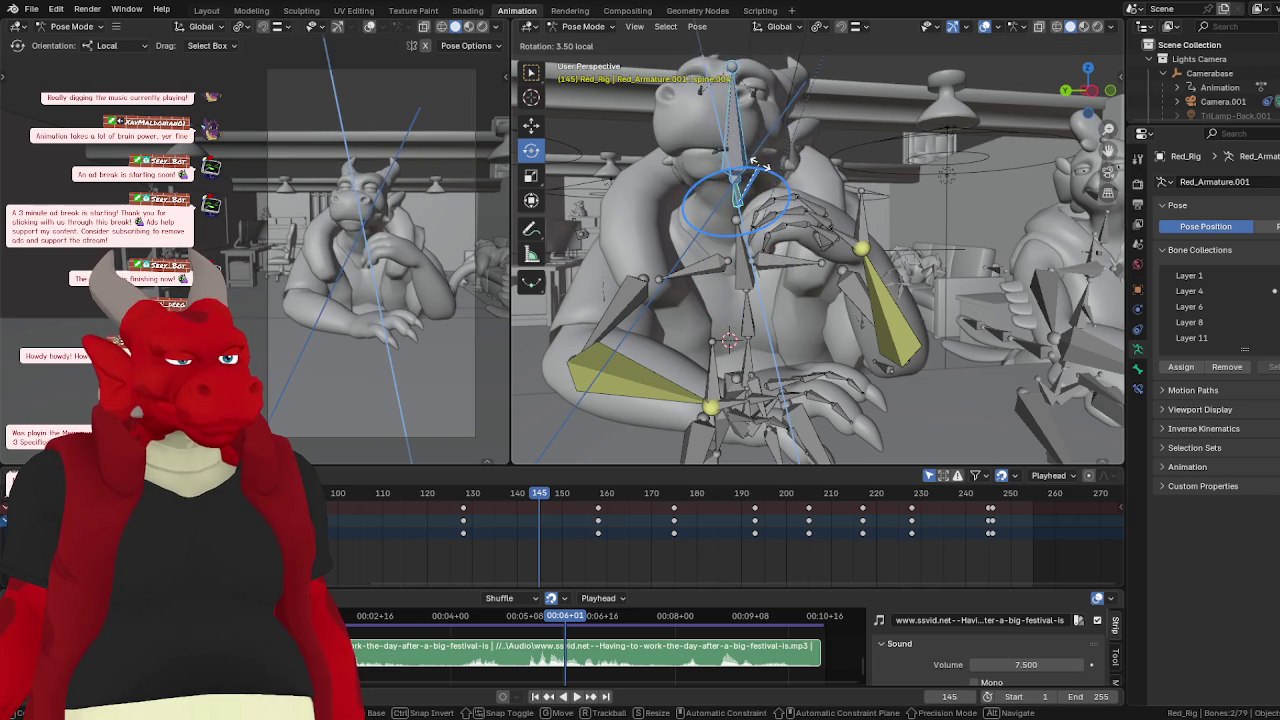
{"action": "left_click", "coordinate": [740, 284], "text": "shift"}
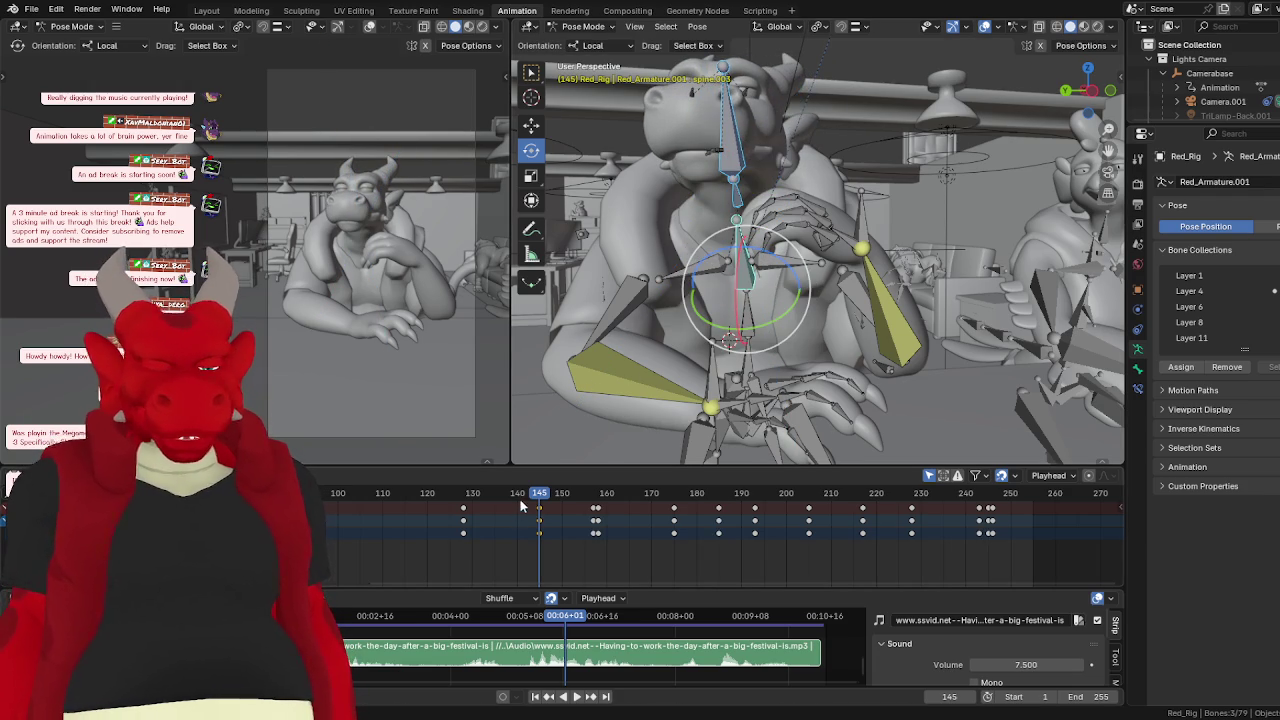
{"action": "left_click_drag", "start_coordinate": [520, 505], "coordinate": [463, 515]}
{"action": "left_click", "coordinate": [576, 697]}
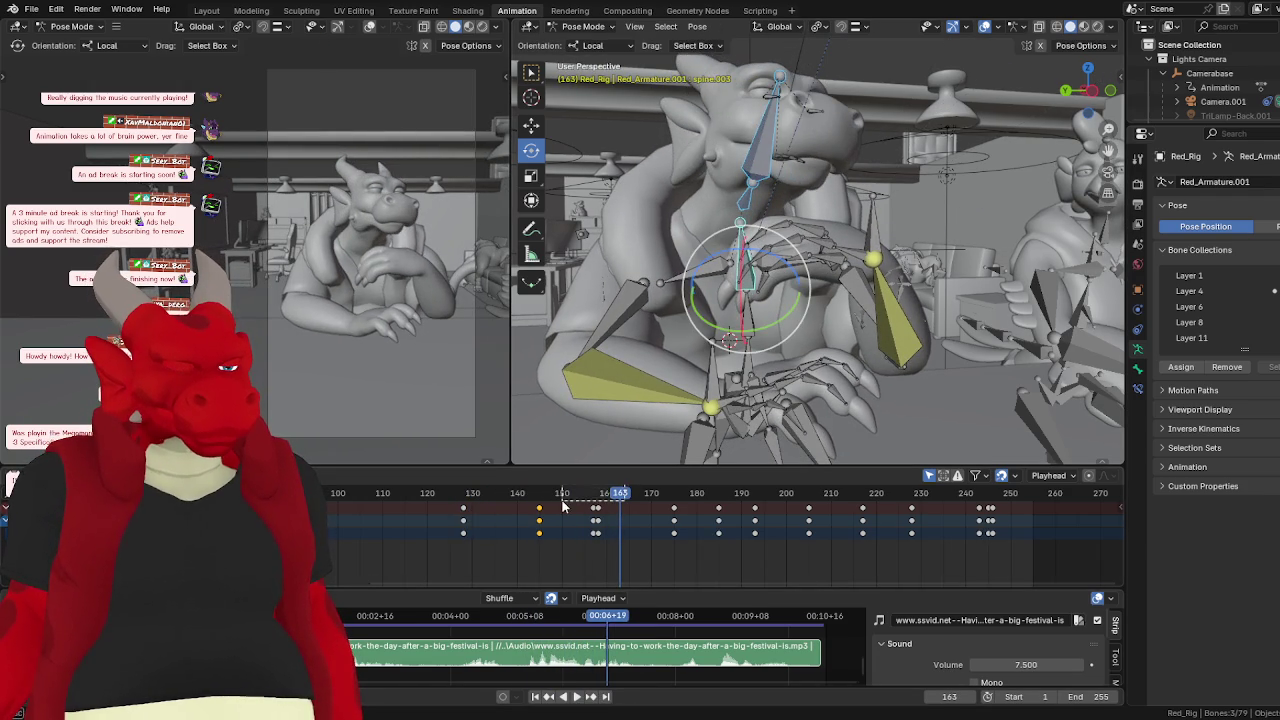
- Select the keyframes near frame 156 and replay from frame 132
{"action": "mouse_move", "coordinate": [618, 497]}
{"action": "left_mouse_down"}
{"action": "mouse_move", "coordinate": [546, 497]}
{"action": "mouse_move", "coordinate": [567, 556]}
{"action": "left_mouse_up"}
{"action": "scroll", "coordinate": [578, 549], "scroll_direction": "up", "scroll_amount": 3}
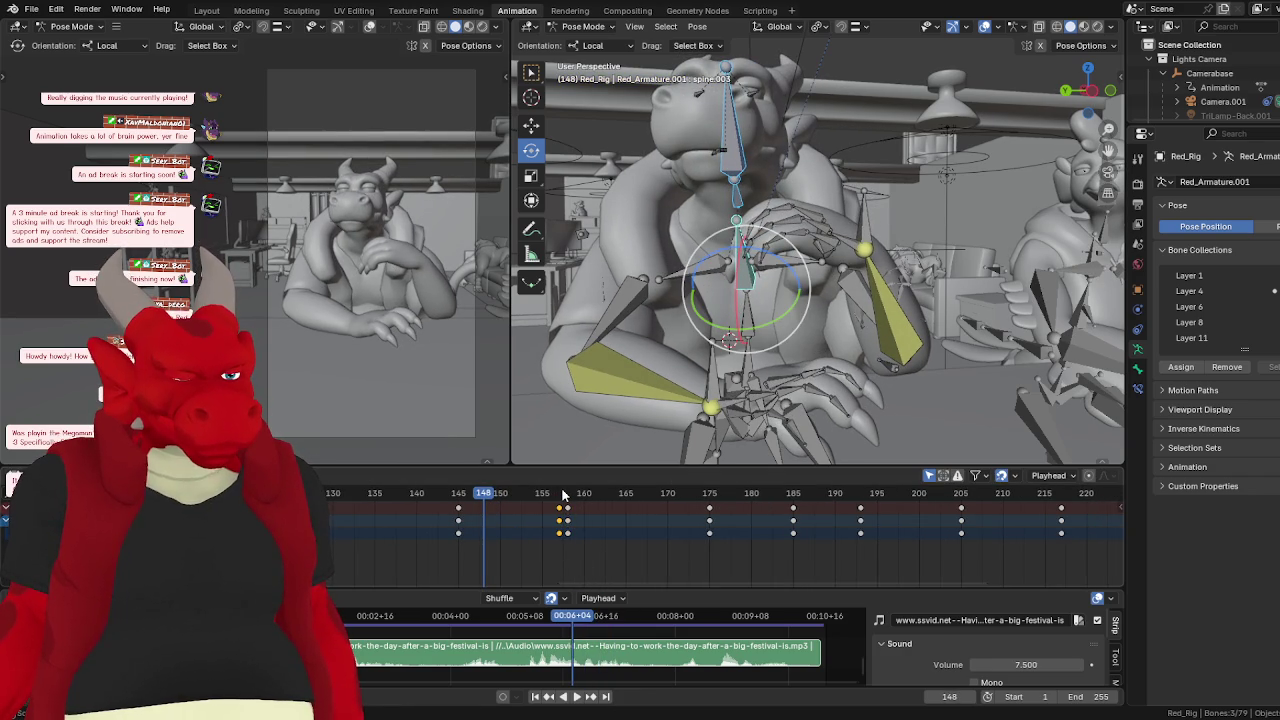
{"action": "left_click_drag", "start_coordinate": [563, 496], "coordinate": [391, 495]}
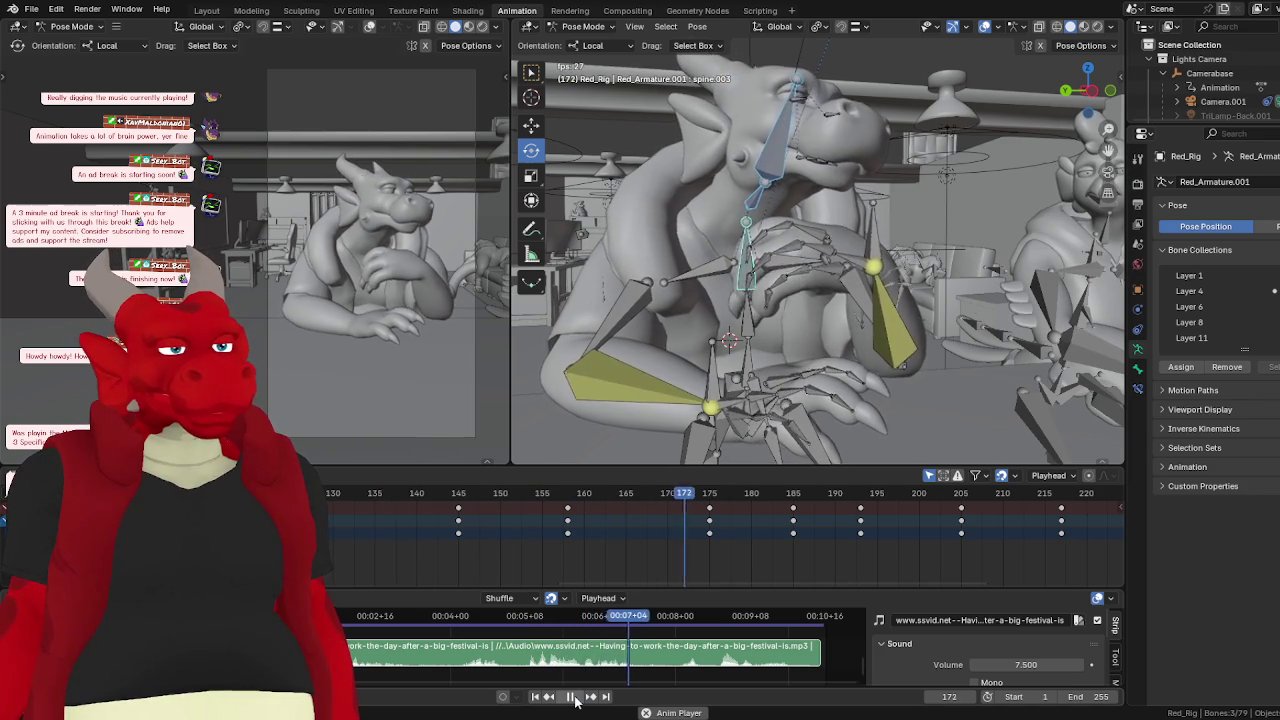
{"action": "left_click", "coordinate": [571, 696]}
{"action": "left_click", "coordinate": [351, 500]}
{"action": "key", "text": "space"}
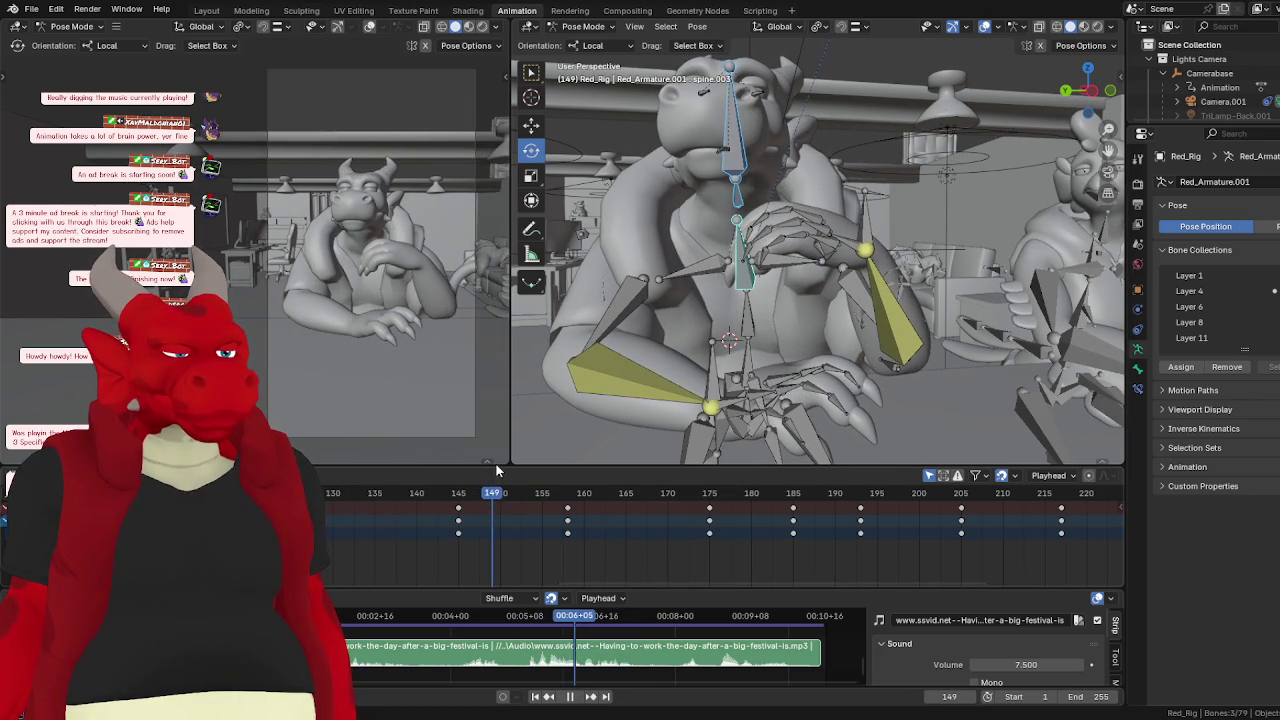
- Slide spine.006's keys near frame 145 earlier to about frame 141
{"action": "left_click", "coordinate": [738, 195]}
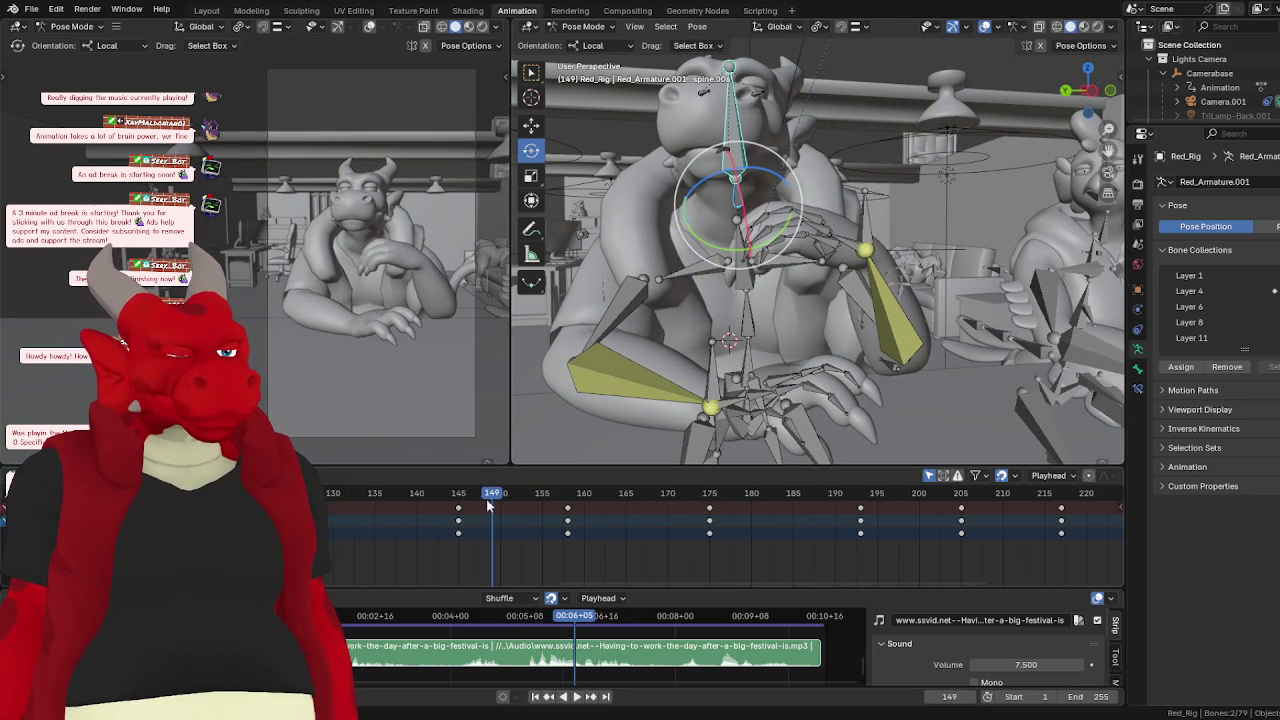
{"action": "left_click_drag", "start_coordinate": [459, 513], "coordinate": [495, 509]}
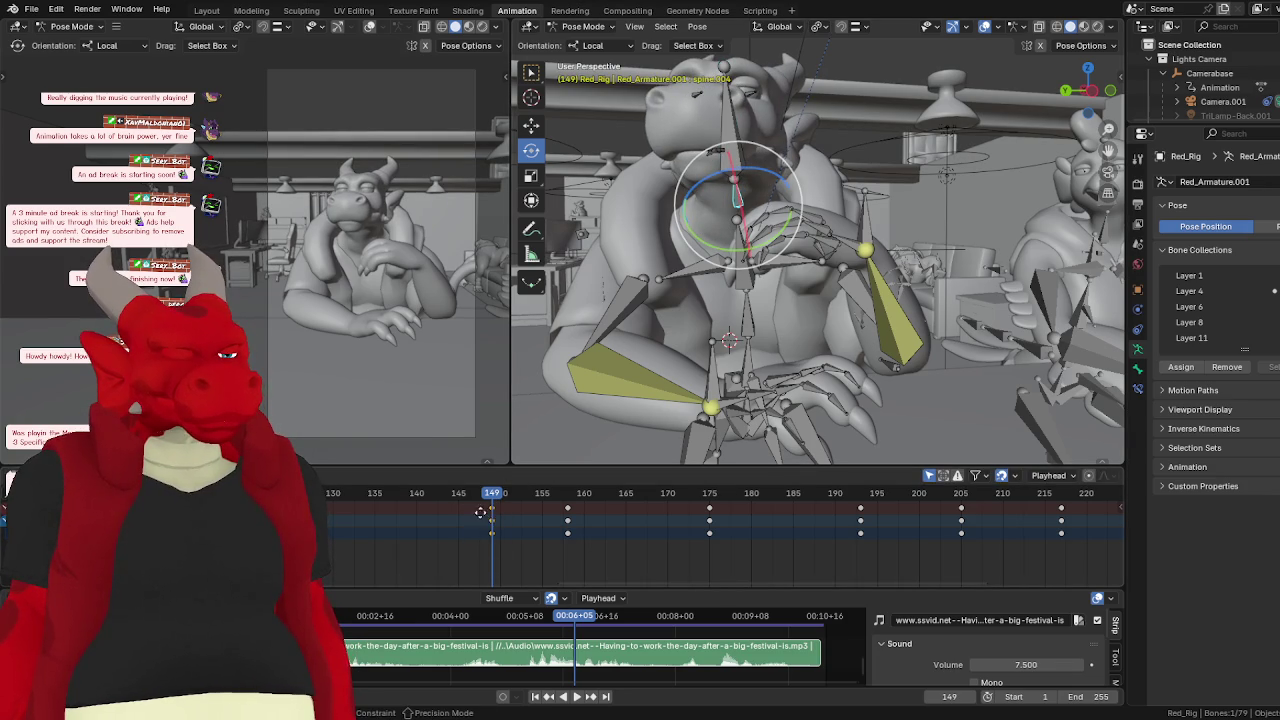
{"action": "left_click_drag", "start_coordinate": [481, 512], "coordinate": [414, 512]}
{"action": "key", "text": "ctrl+shift+space"}
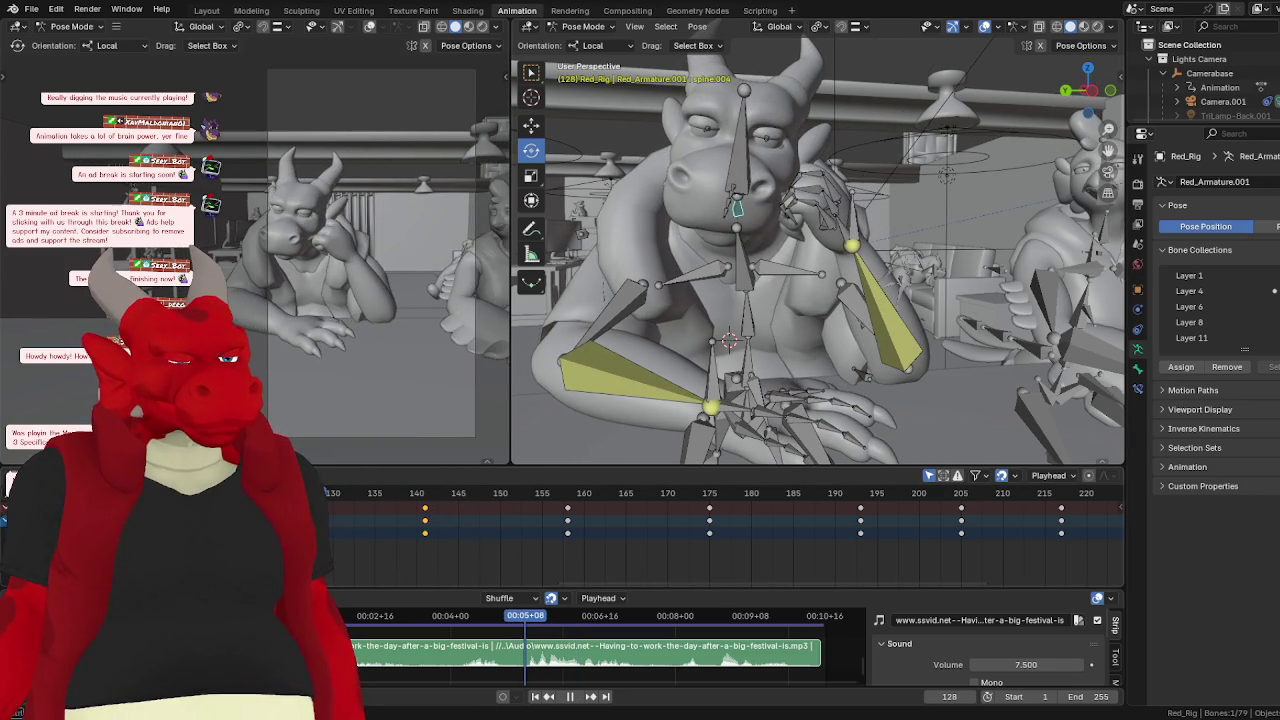
{"action": "left_click", "coordinate": [570, 696]}
{"action": "left_click", "coordinate": [570, 696]}
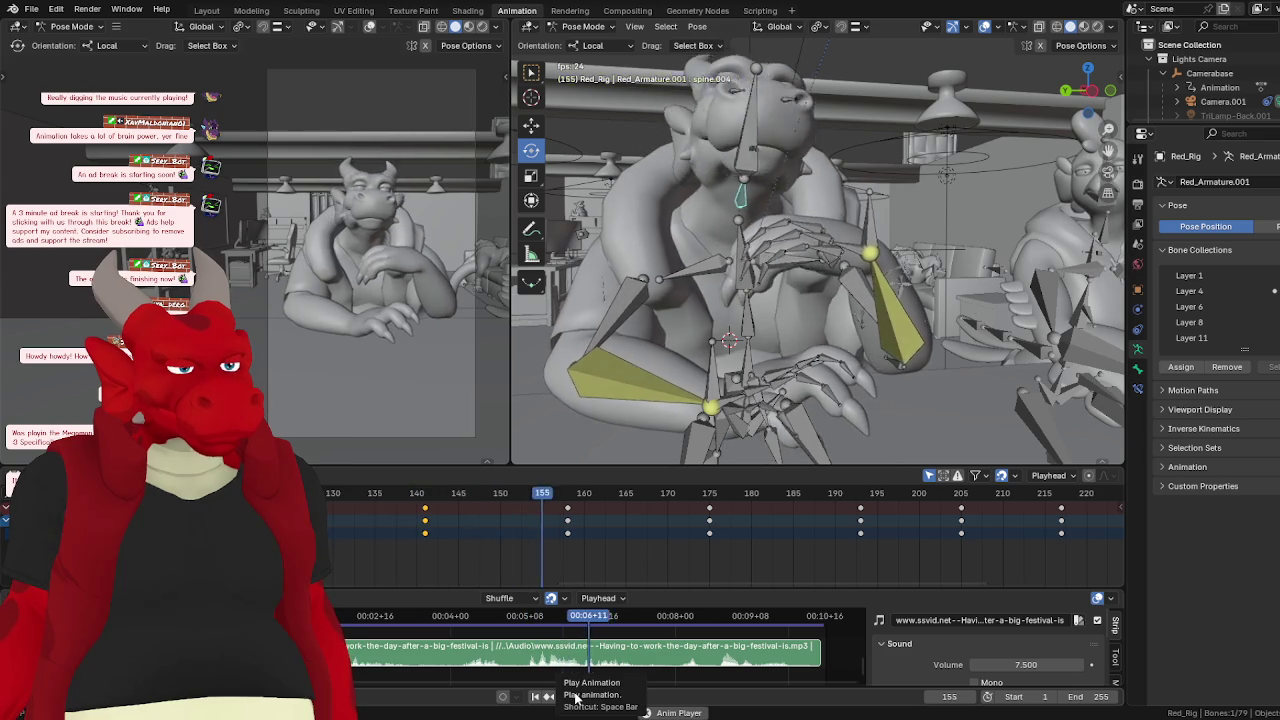
{"action": "left_click", "coordinate": [350, 498]}
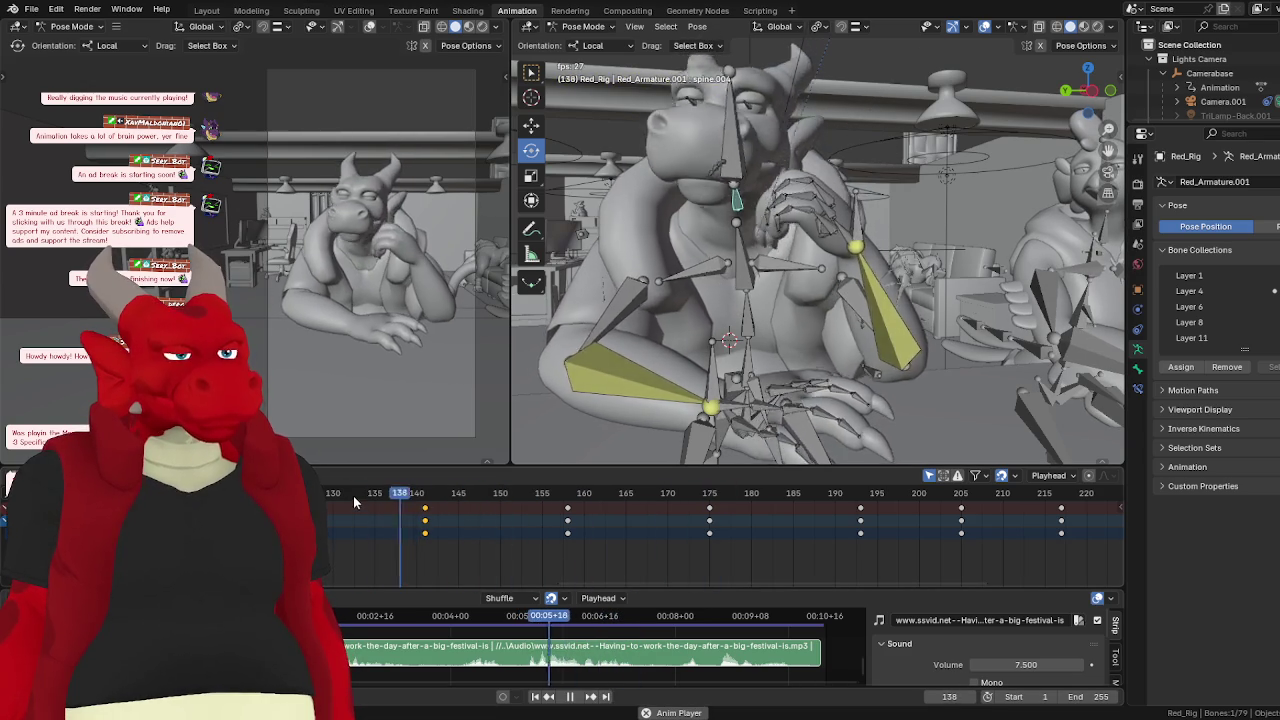
{"action": "key", "text": "space"}
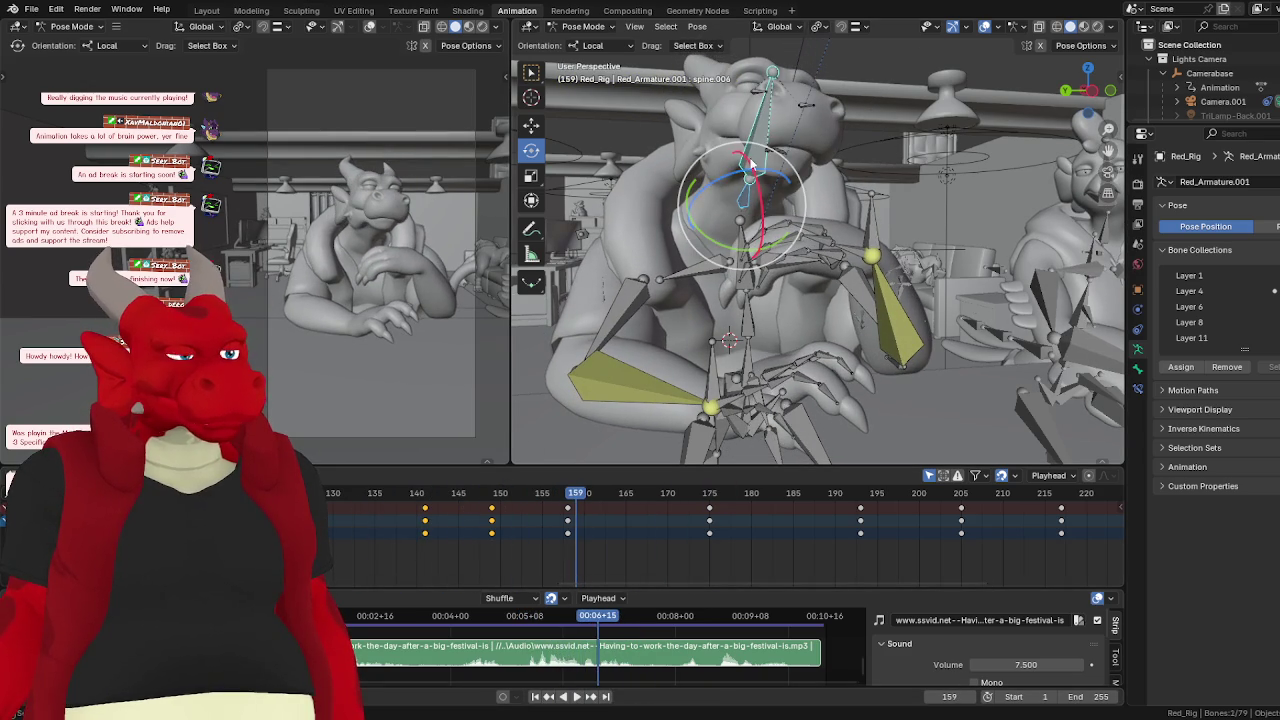
- Move the keys near frame 141 to 143 and those near 148 to 150
{"action": "left_click_drag", "start_coordinate": [437, 550], "coordinate": [418, 492]}
{"action": "key", "text": "g"}
{"action": "left_click", "coordinate": [509, 559]}
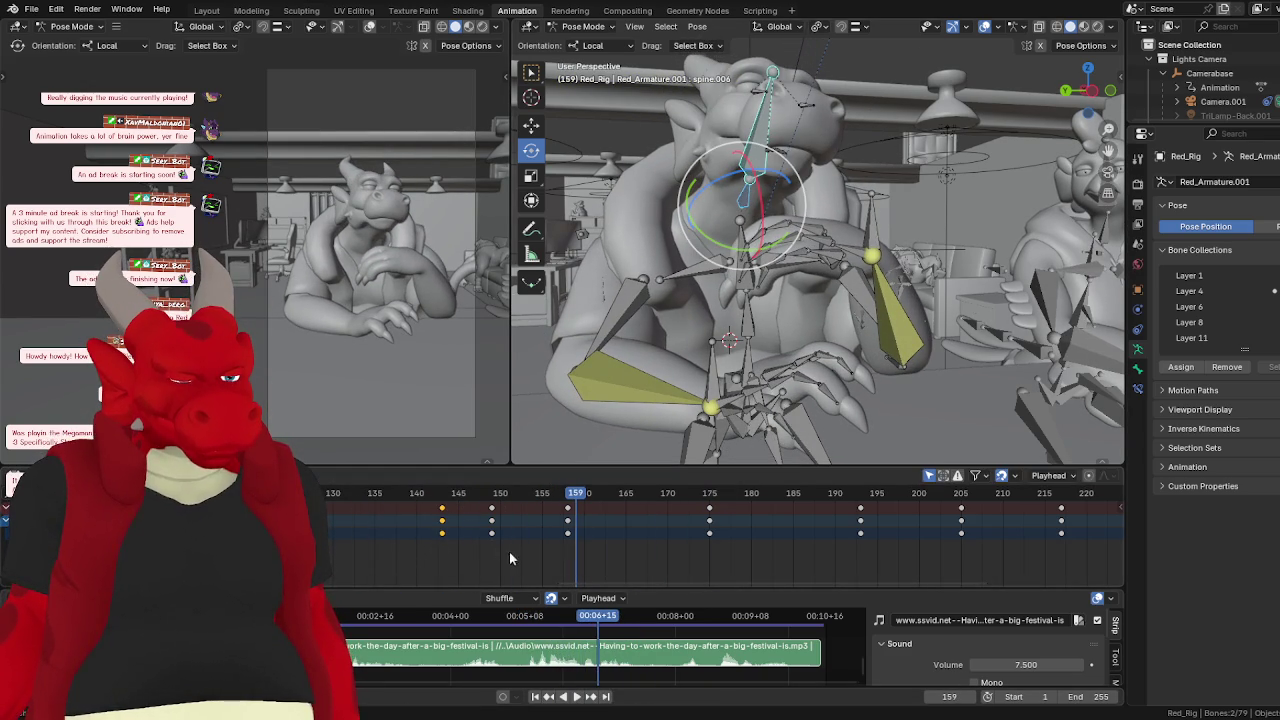
{"action": "key", "text": "g"}
{"action": "left_click", "coordinate": [489, 517]}
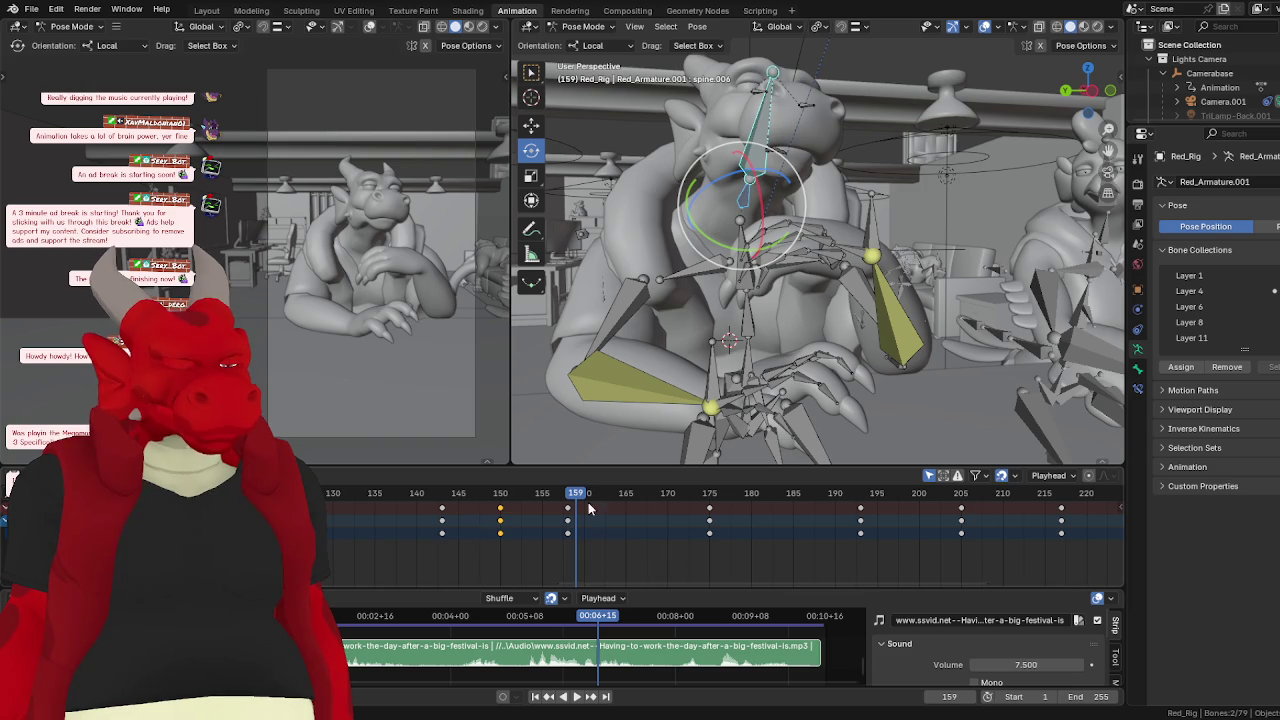
- Replay along with the music, then rotate the shoulder.R bone at frame 175
{"action": "left_click", "coordinate": [320, 493]}
{"action": "left_click", "coordinate": [577, 697]}
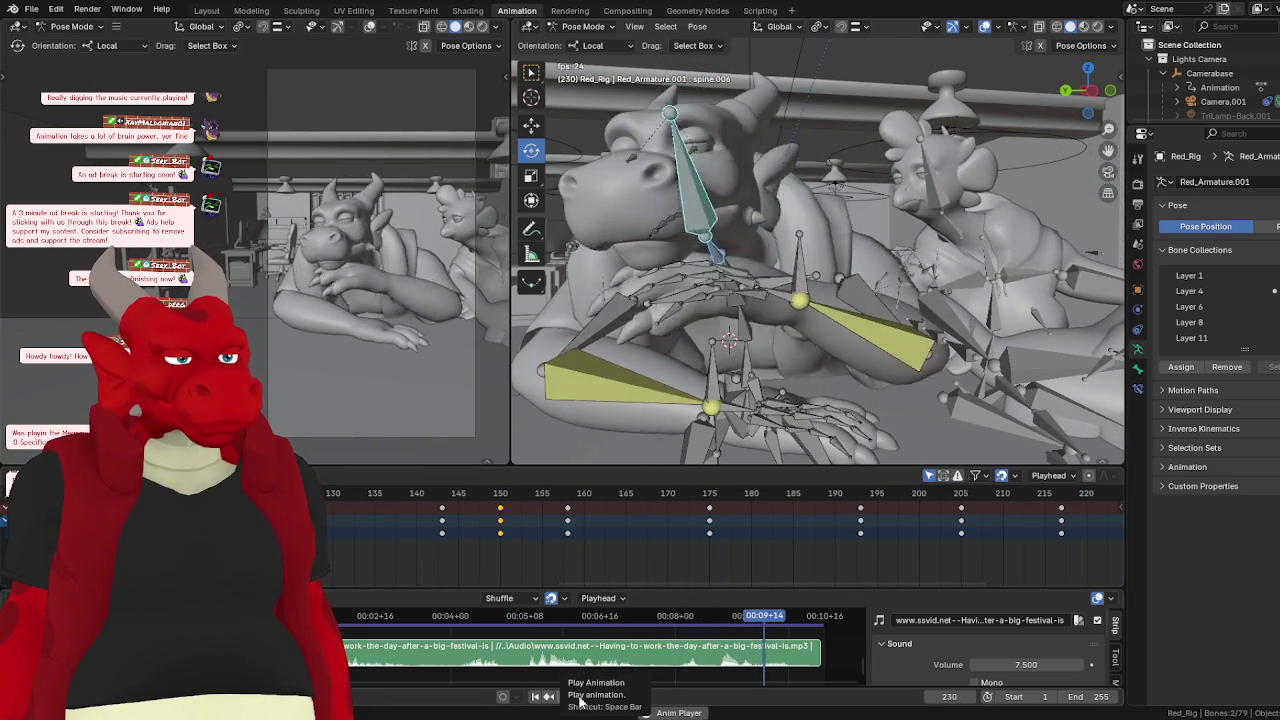
{"action": "left_click", "coordinate": [577, 697]}
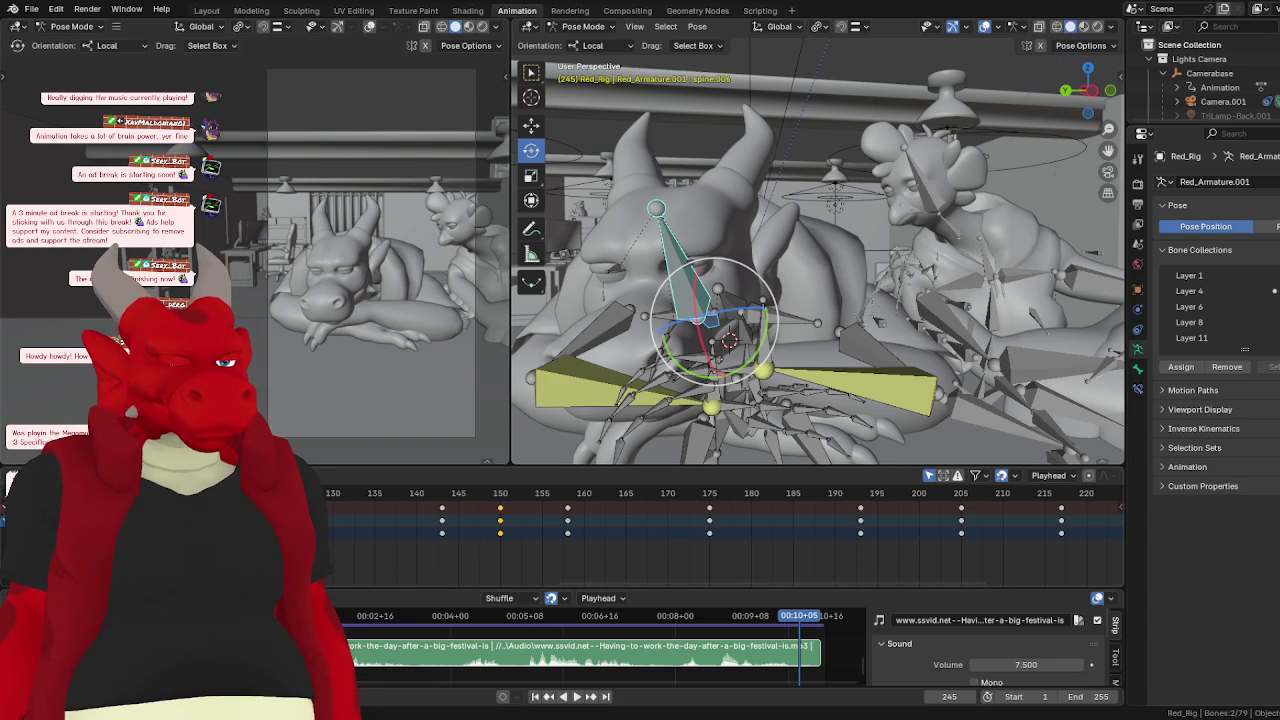
{"action": "left_click", "coordinate": [360, 500]}
{"action": "key", "text": "space"}
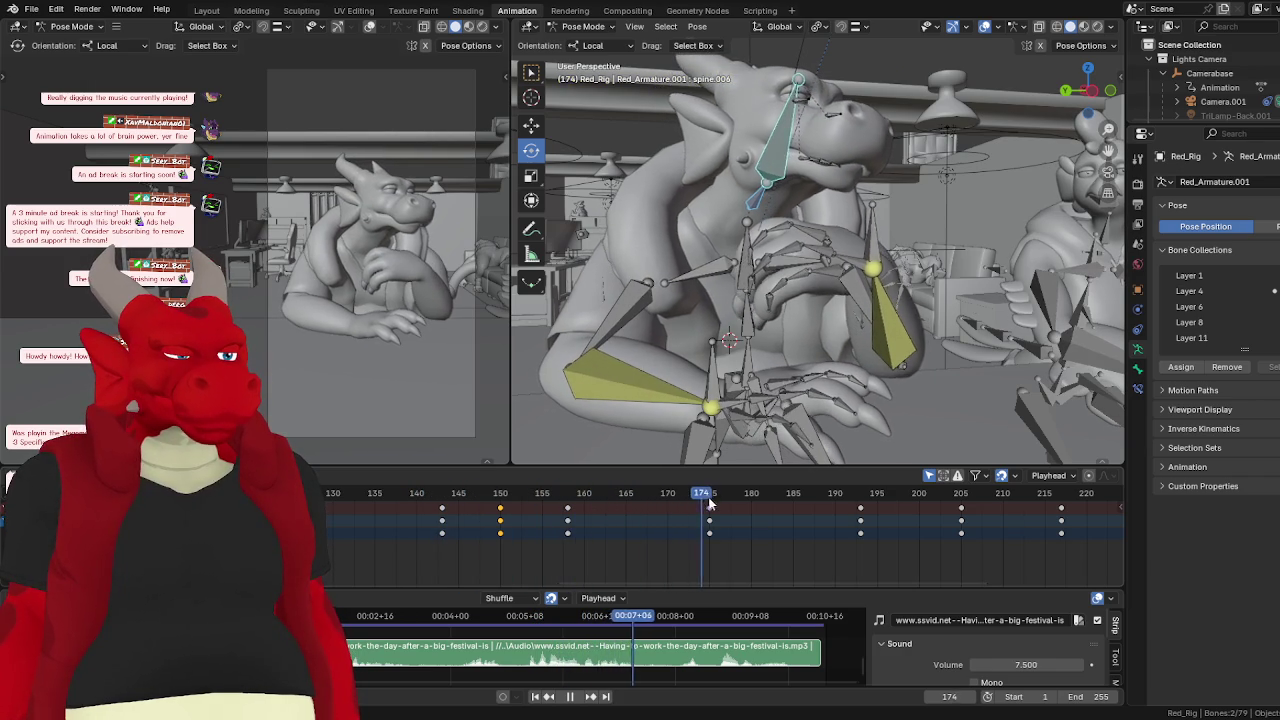
{"action": "key", "text": "space"}
{"action": "left_click", "coordinate": [770, 266]}
{"action": "key", "text": "r"}
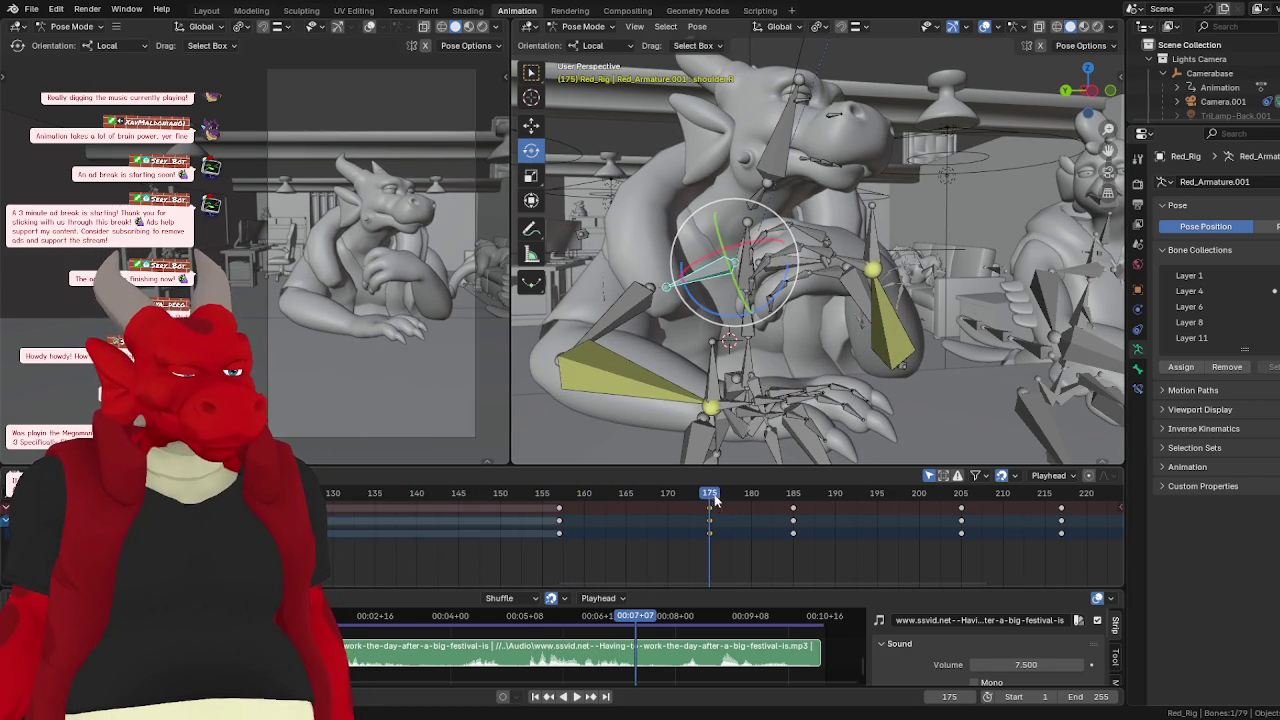
{"action": "key", "text": "Return"}
{"action": "key", "text": "space"}
{"action": "left_click_drag", "start_coordinate": [795, 503], "coordinate": [449, 500]}
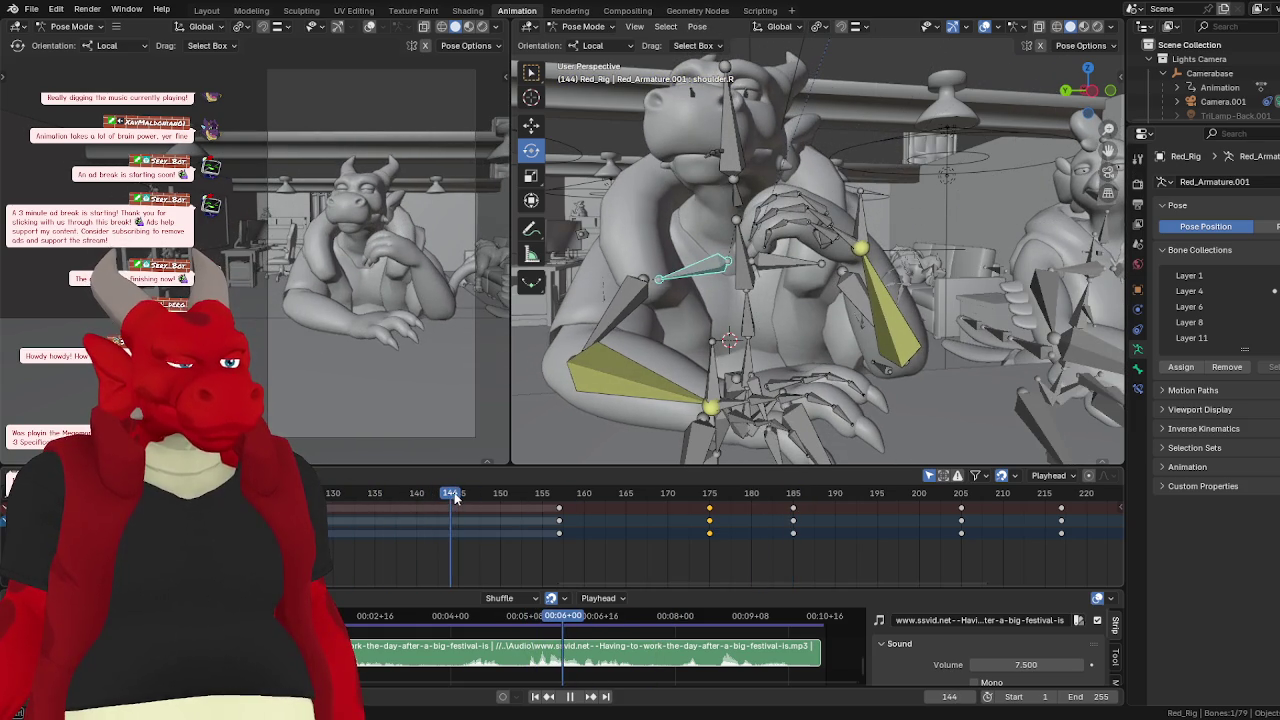
{"action": "key", "text": "space"}
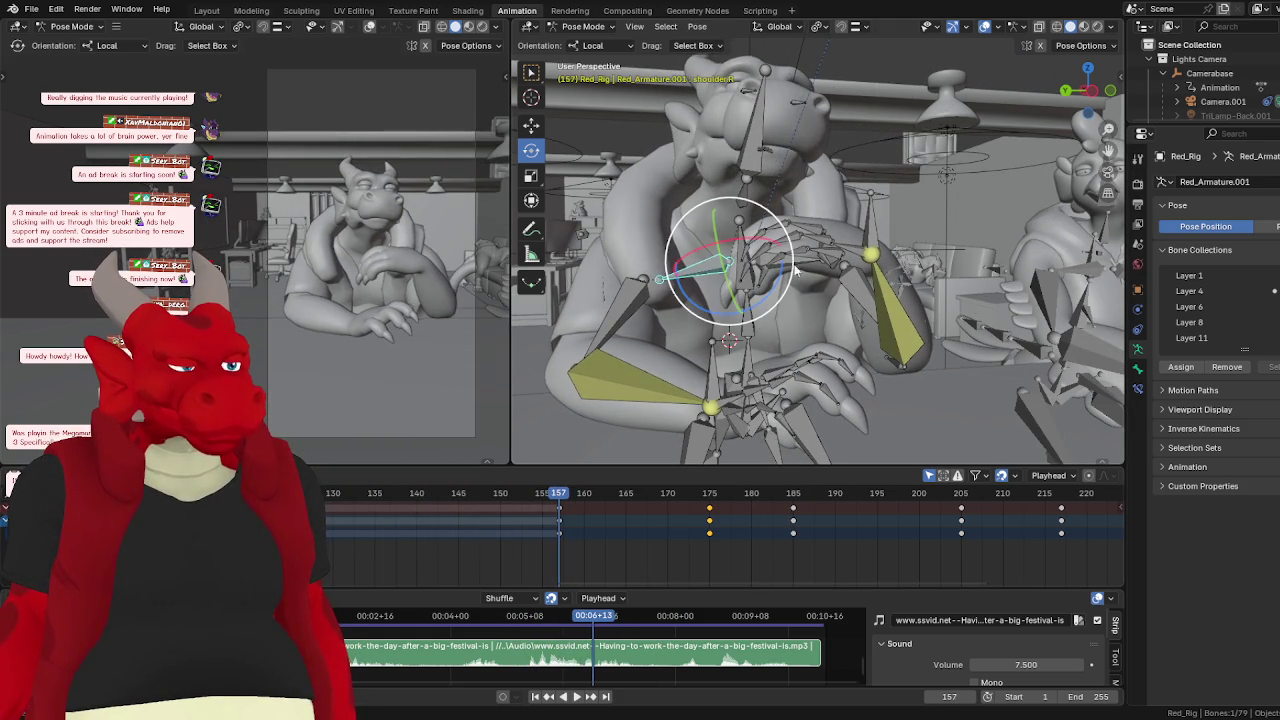
{"action": "left_click_drag", "start_coordinate": [796, 270], "coordinate": [790, 252]}
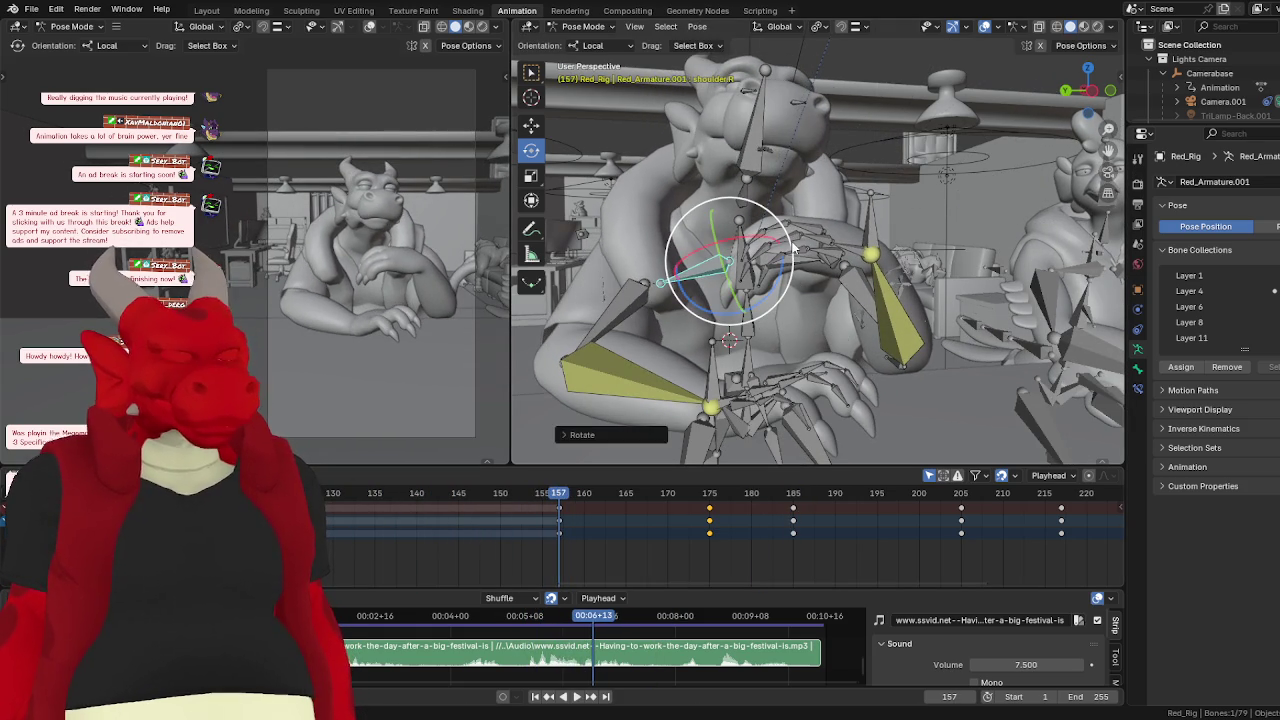
{"action": "left_click_drag", "start_coordinate": [557, 503], "coordinate": [389, 510]}
{"action": "key", "text": "space"}
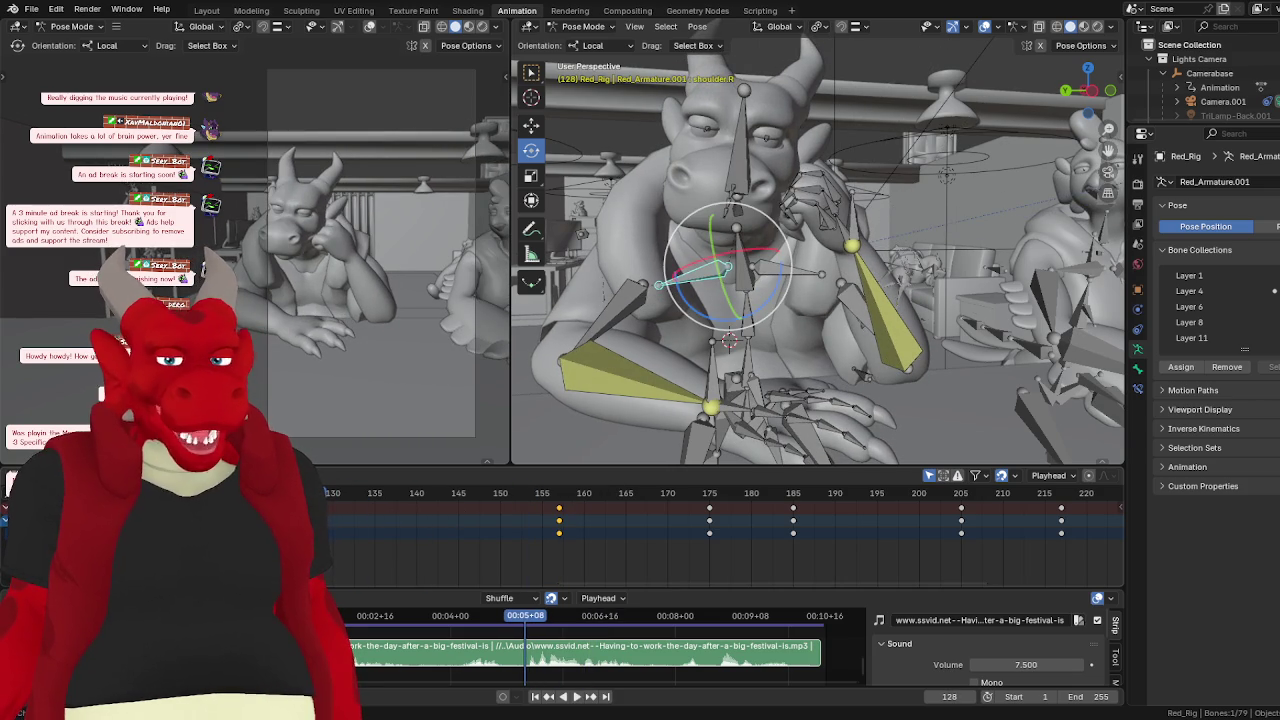
- Select the head bone spine.006 and delete its keyframes at frame 150
{"action": "left_click", "coordinate": [577, 697]}
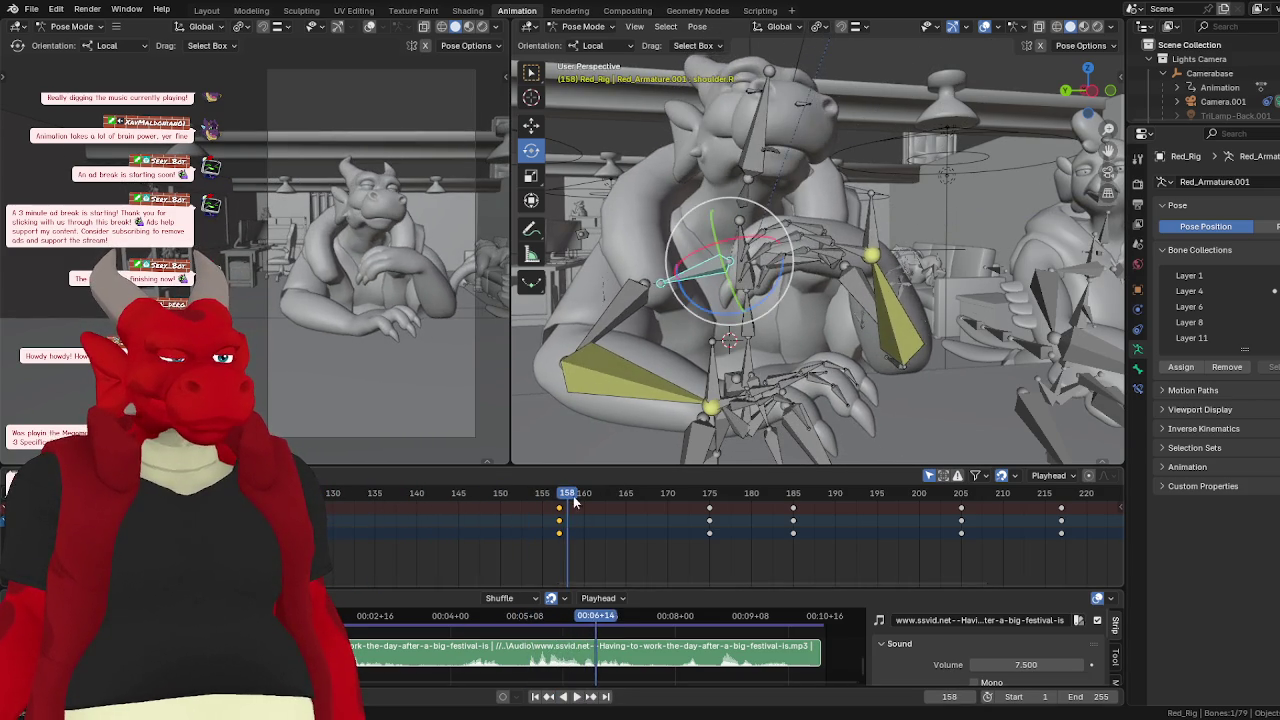
{"action": "left_click_drag", "start_coordinate": [574, 503], "coordinate": [367, 519]}
{"action": "key", "text": "space"}
{"action": "left_click", "coordinate": [730, 155]}
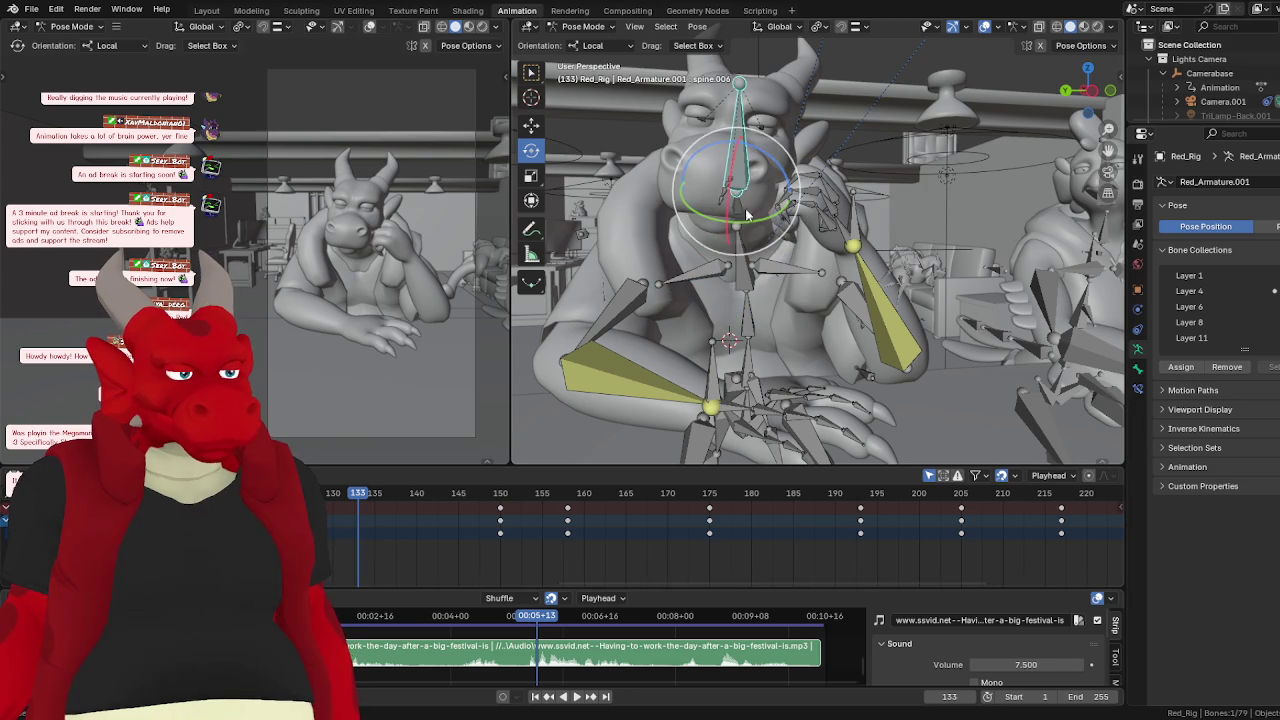
{"action": "key", "text": "space"}
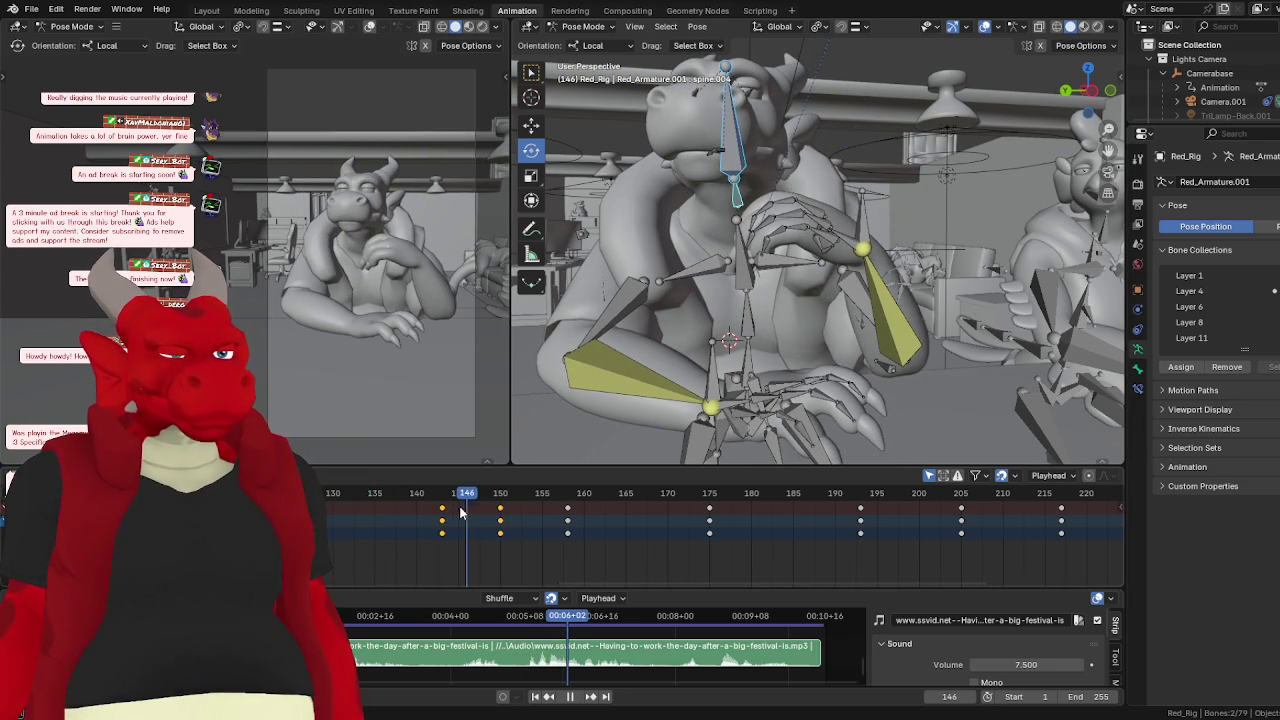
{"action": "key", "text": "space"}
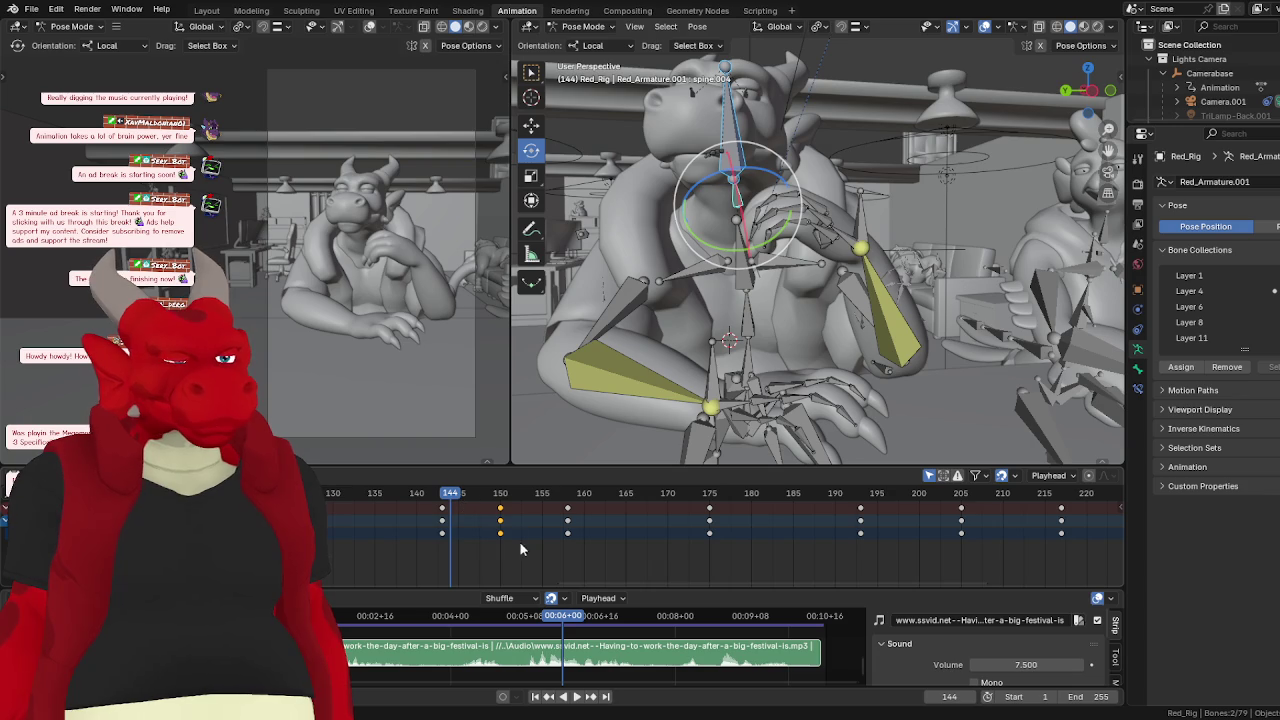
{"action": "key", "text": "Delete"}
- Replay the section from around frame 135 to review the head motion
{"action": "left_click", "coordinate": [370, 498]}
{"action": "key", "text": "space"}
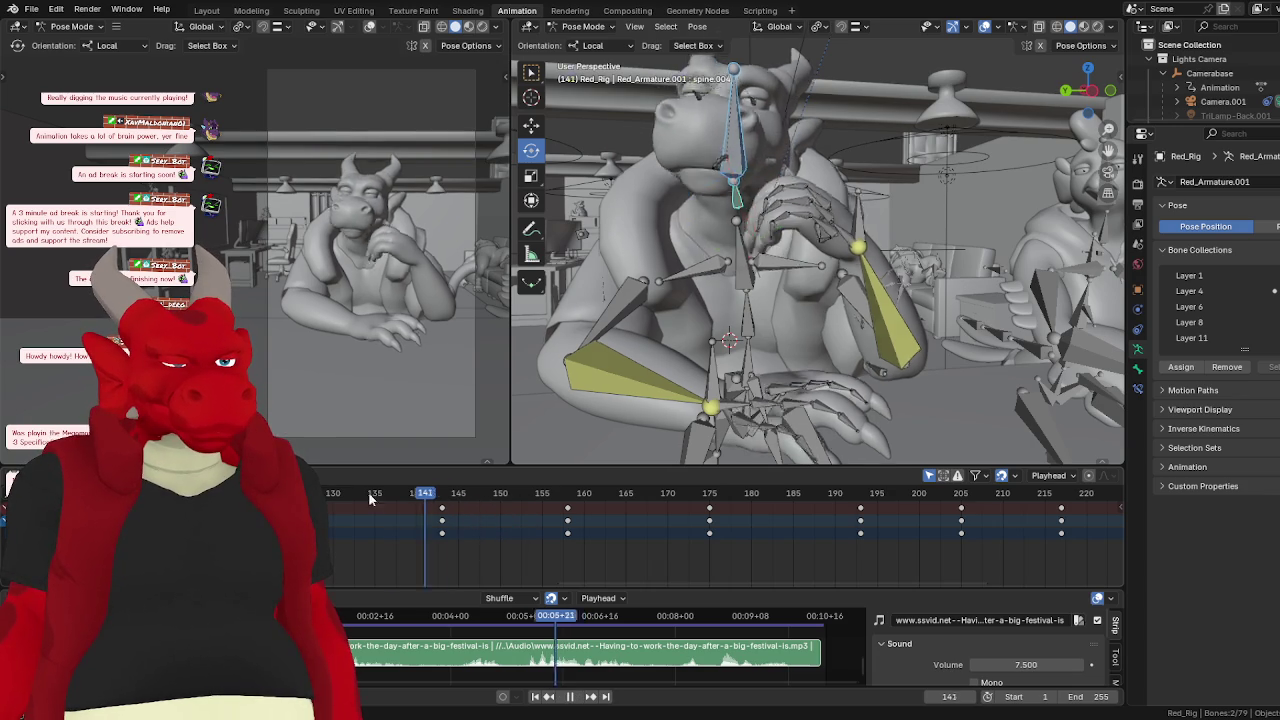
{"action": "left_click", "coordinate": [370, 498]}
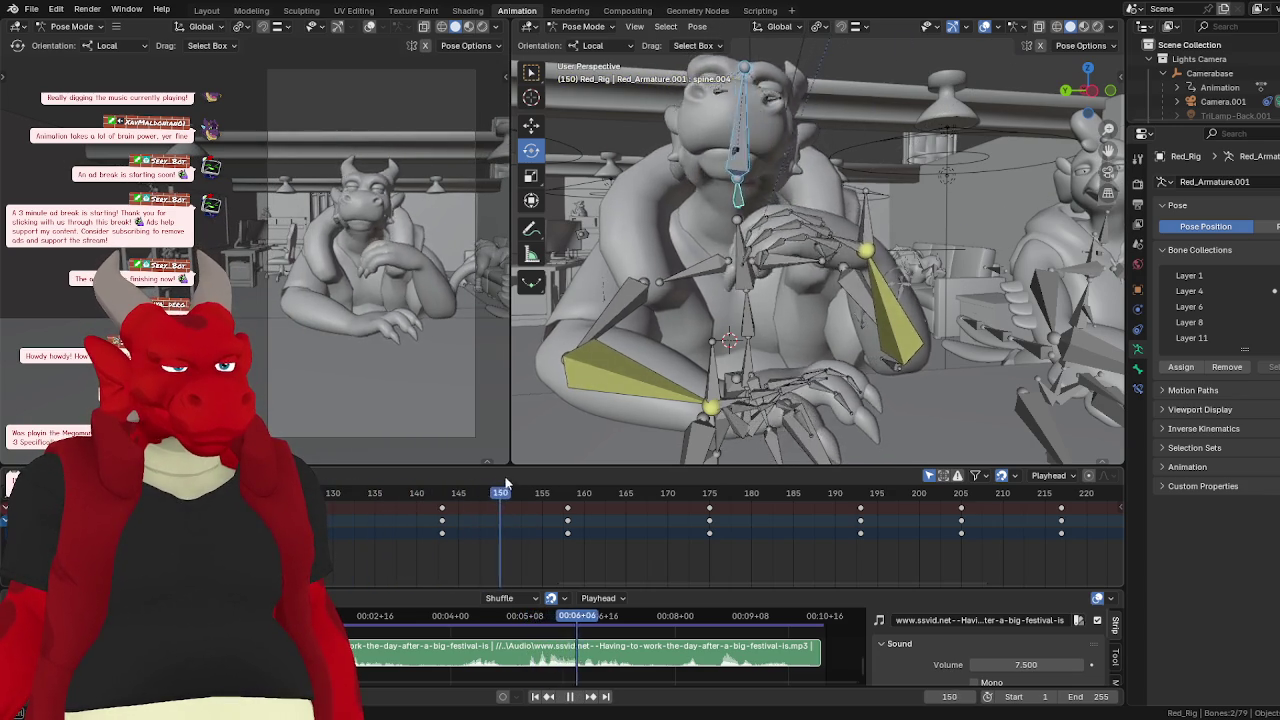
{"action": "left_click", "coordinate": [337, 498]}
{"action": "key", "text": "space"}
{"action": "left_click", "coordinate": [573, 697]}
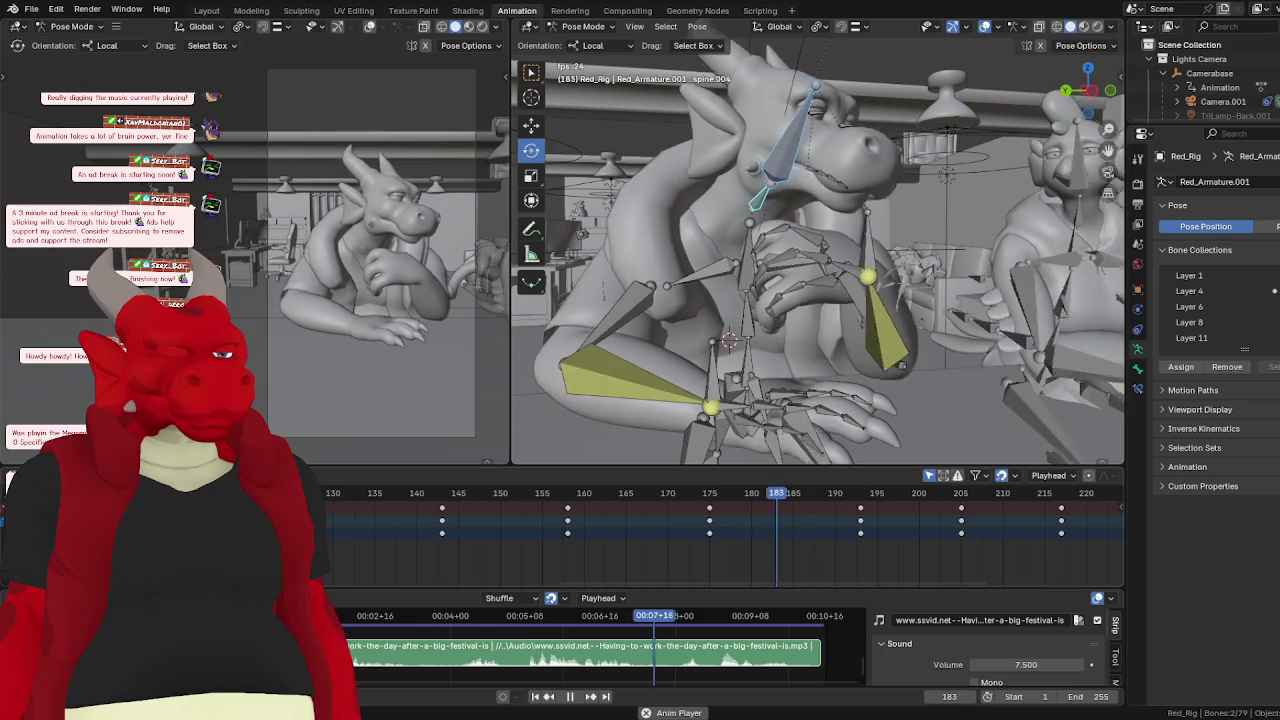
- Rotate the head bone at frame 143 and keyframe the pose
{"action": "left_click", "coordinate": [337, 493]}
{"action": "key", "text": "space"}
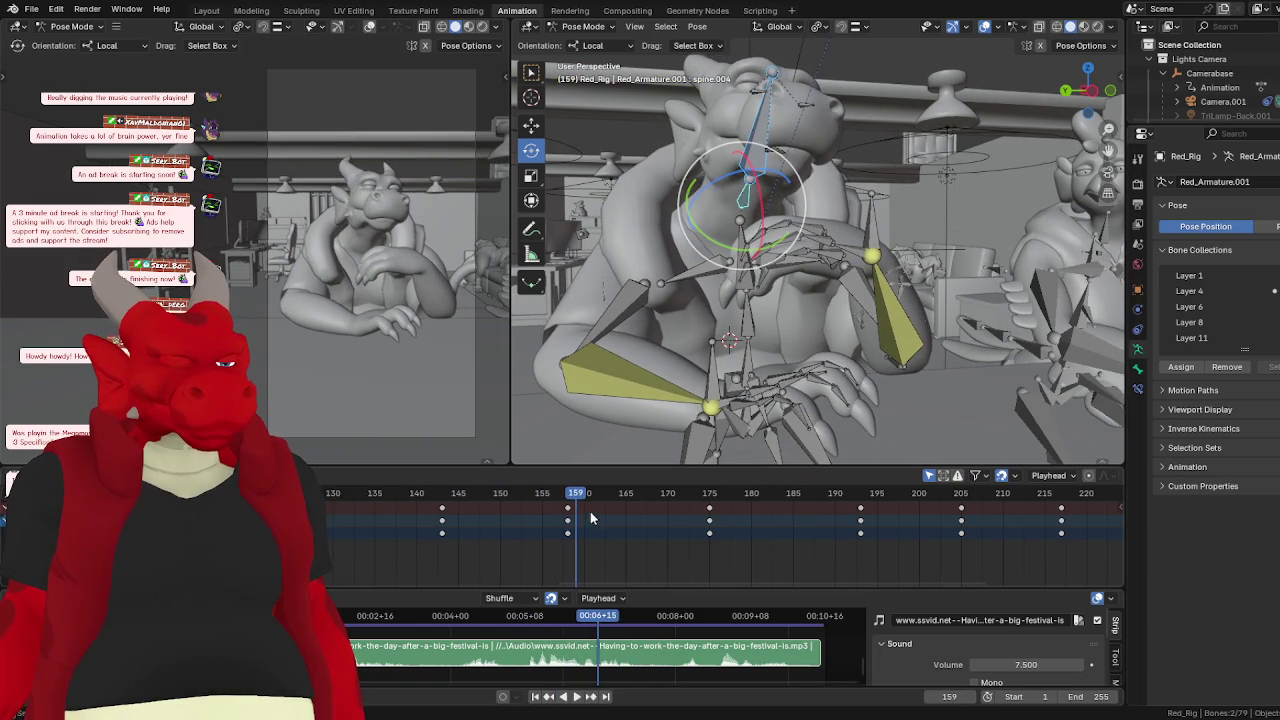
{"action": "left_click", "coordinate": [371, 493]}
{"action": "key", "text": "space"}
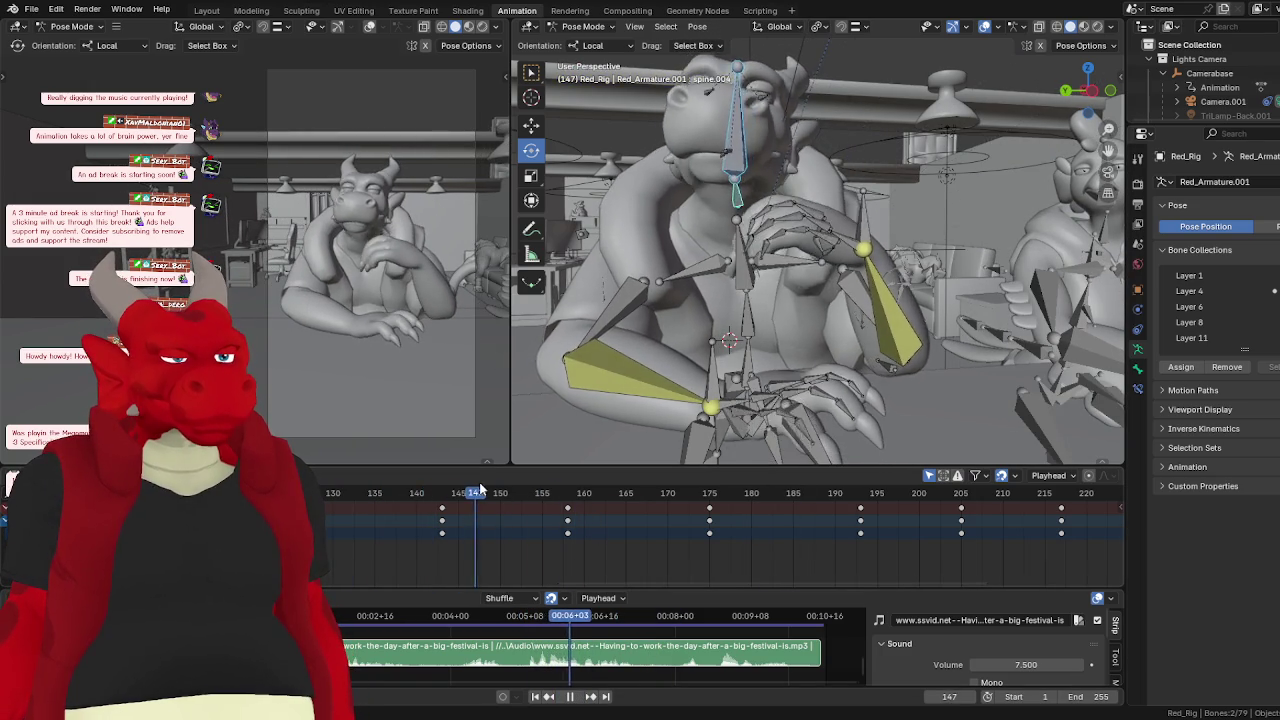
{"action": "left_click", "coordinate": [442, 493]}
{"action": "key", "text": "space"}
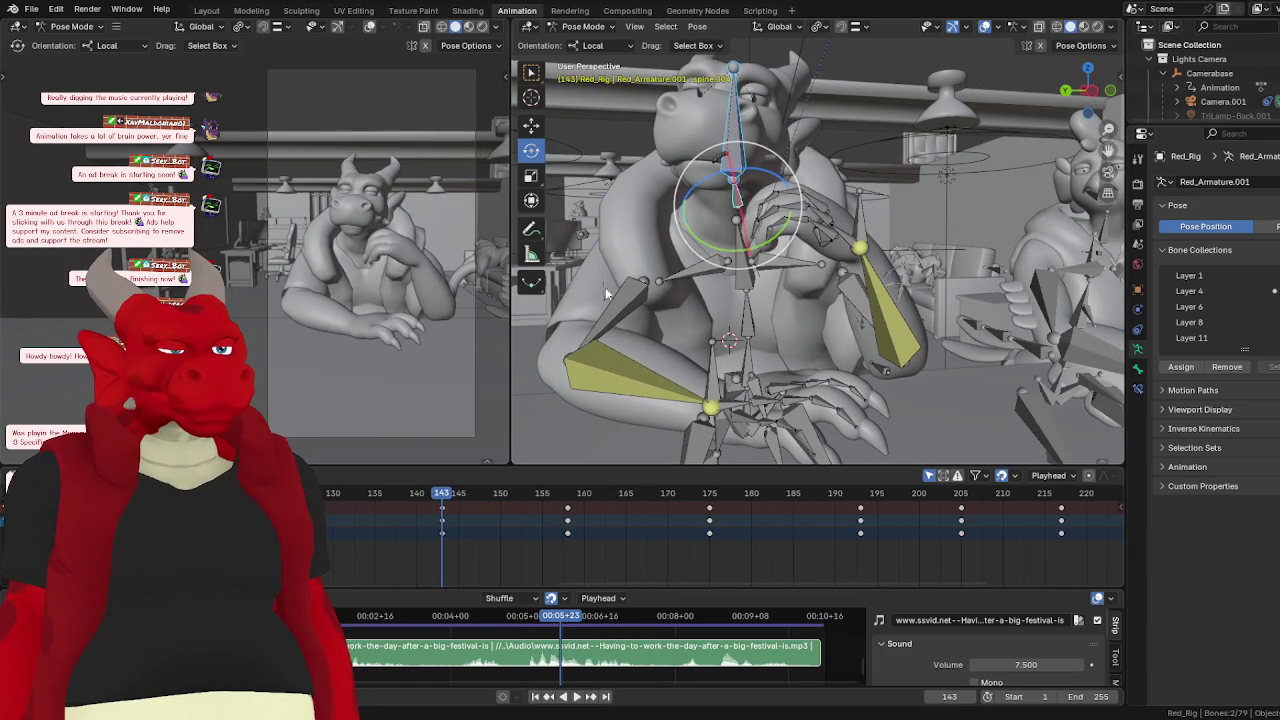
{"action": "left_click", "coordinate": [734, 165]}
{"action": "key", "text": "r"}
{"action": "key", "text": "r"}
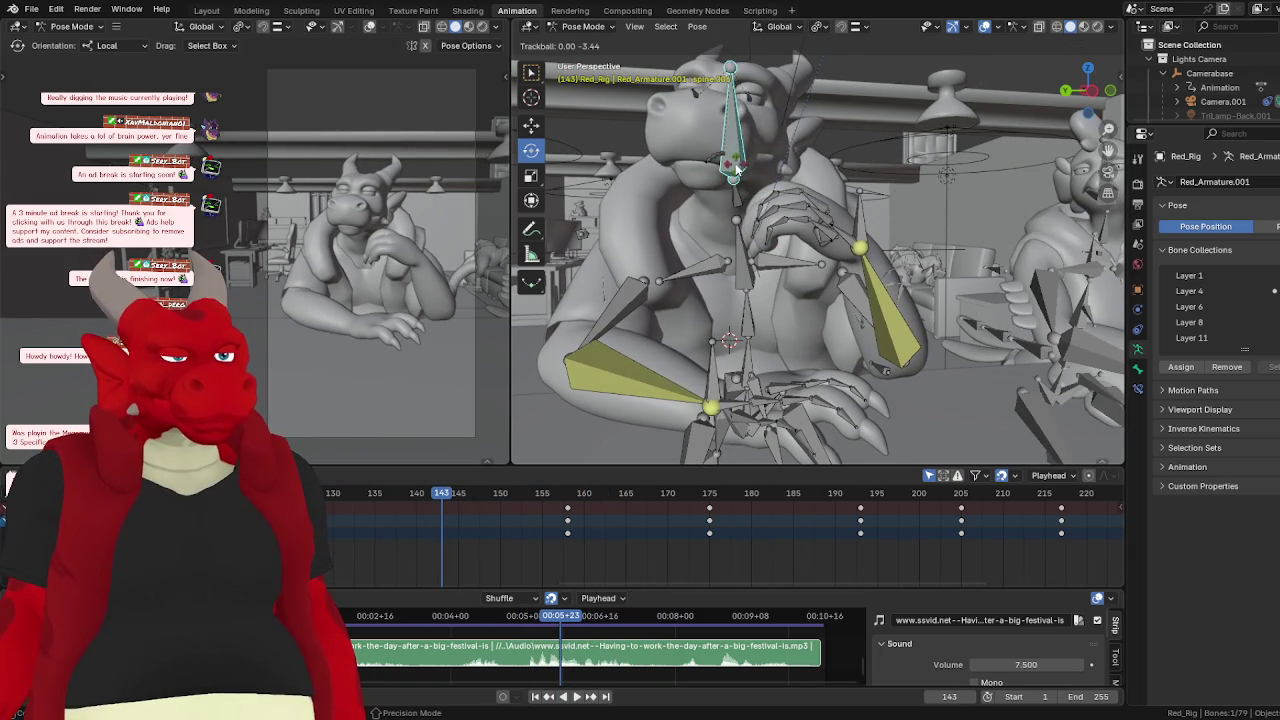
{"action": "left_click", "coordinate": [735, 168]}
{"action": "key", "text": "i"}
- Tilt the head slightly at frame 151, keyframe it, and replay
{"action": "key", "text": "space"}
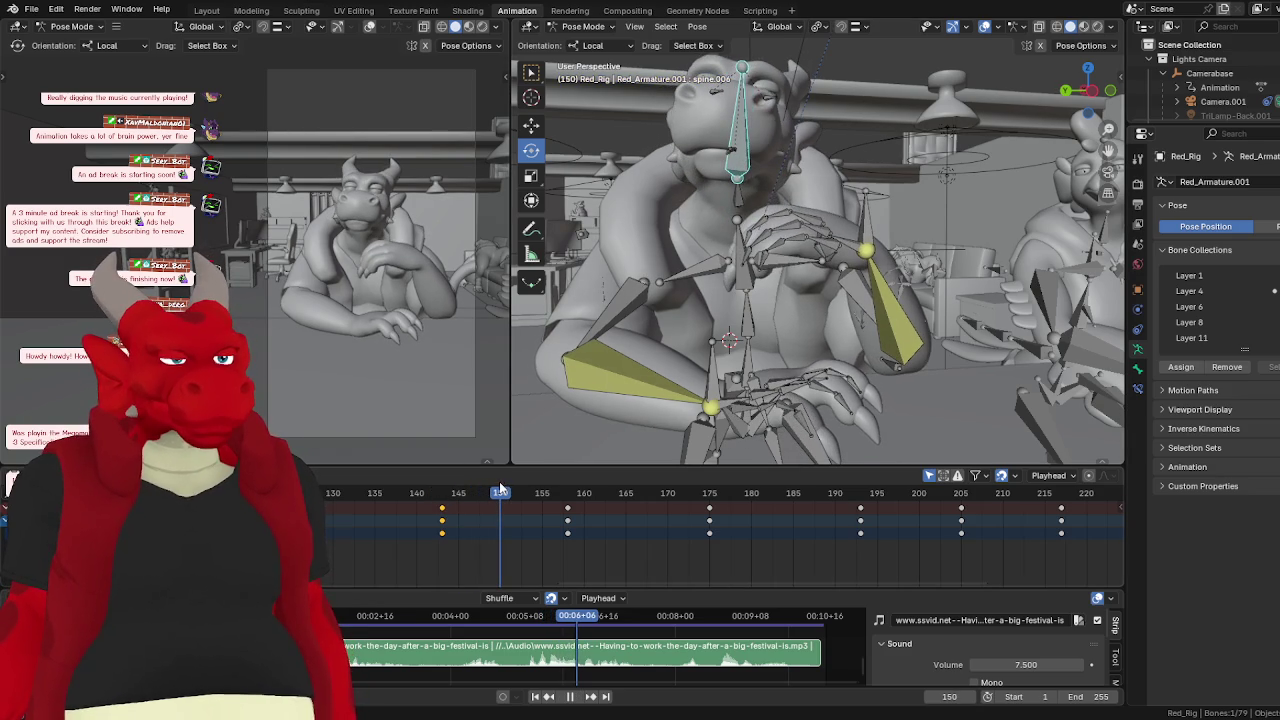
{"action": "key", "text": "space"}
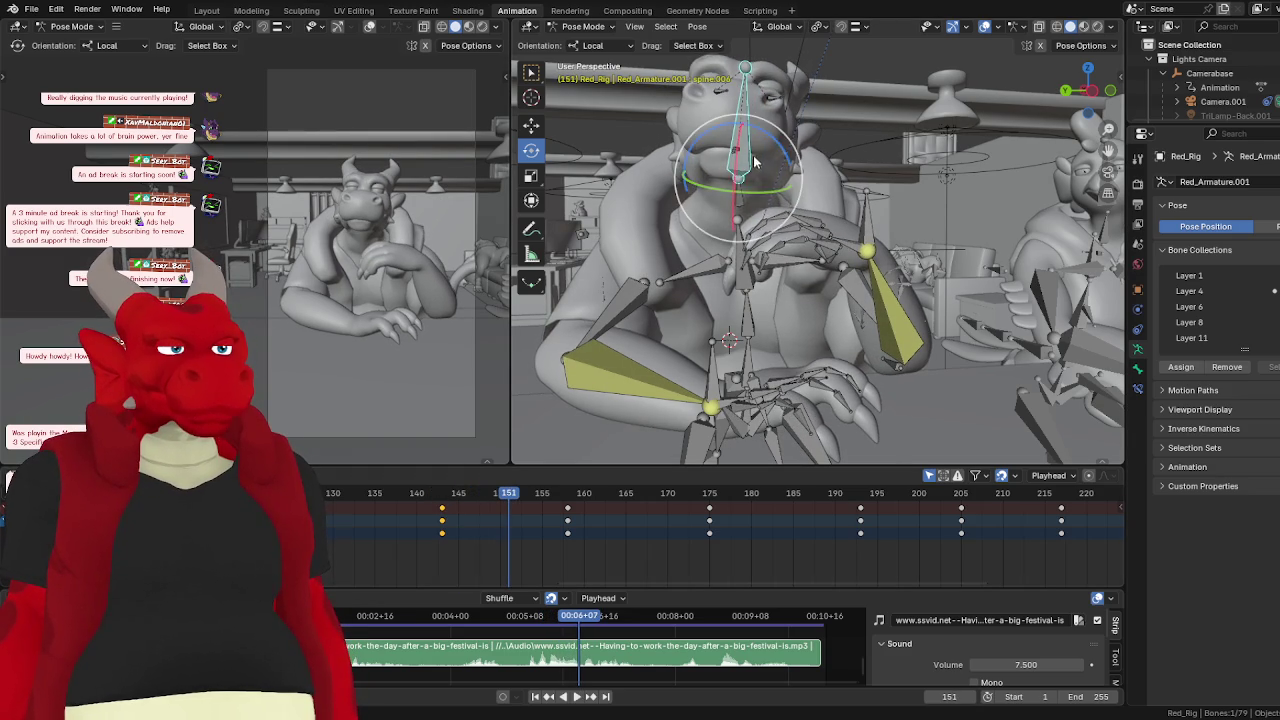
{"action": "left_click_drag", "start_coordinate": [755, 160], "coordinate": [749, 161]}
{"action": "key", "text": "i"}
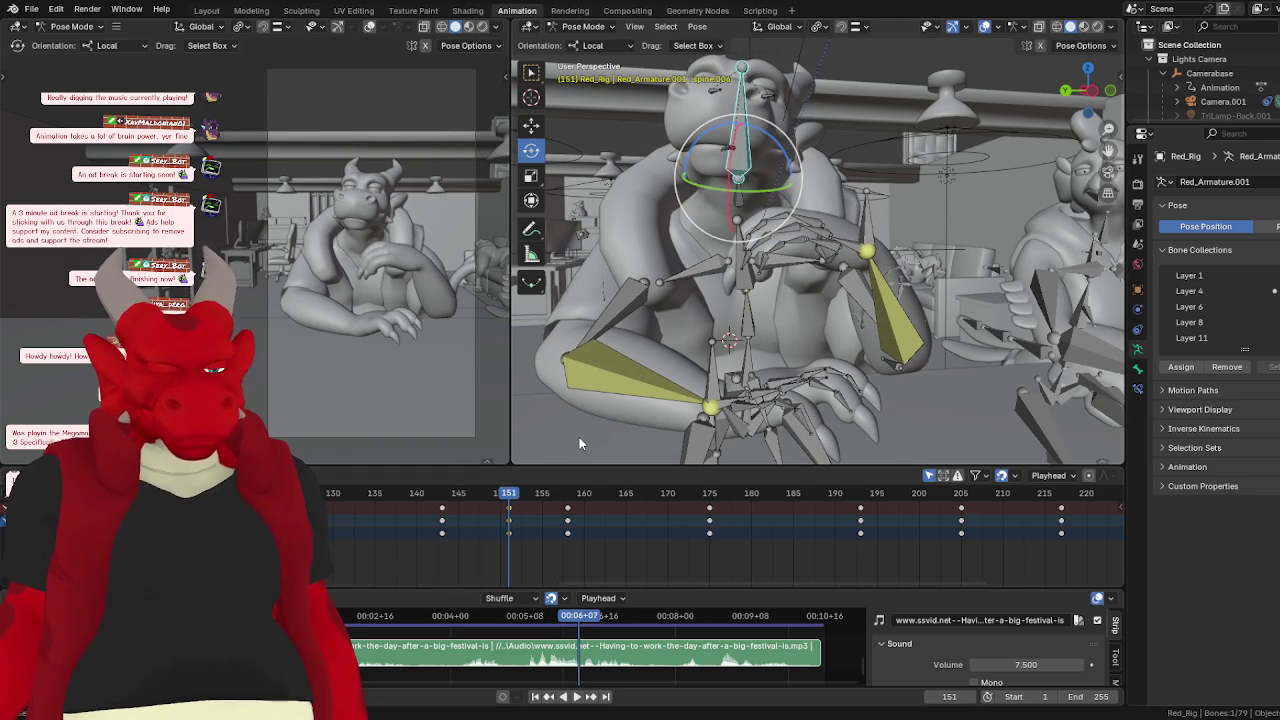
{"action": "key", "text": "Down"}
{"action": "left_click", "coordinate": [575, 697]}
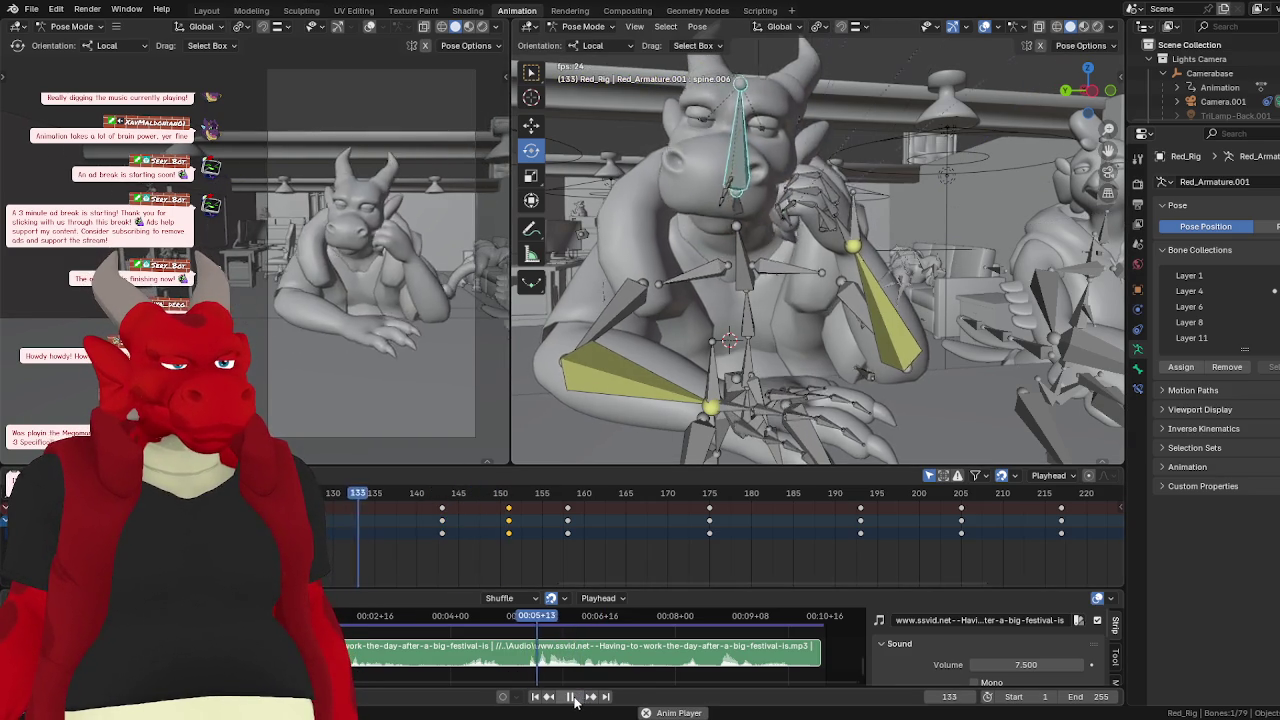
{"action": "left_click", "coordinate": [571, 697]}
- Select the key column near frame 175 and bring frames up to 240 into view
{"action": "mouse_move", "coordinate": [578, 549]}
{"action": "left_mouse_down"}
{"action": "mouse_move", "coordinate": [565, 513]}
{"action": "mouse_move", "coordinate": [630, 560]}
{"action": "mouse_move", "coordinate": [567, 521]}
{"action": "mouse_move", "coordinate": [617, 521]}
{"action": "mouse_move", "coordinate": [325, 505]}
{"action": "left_mouse_up"}
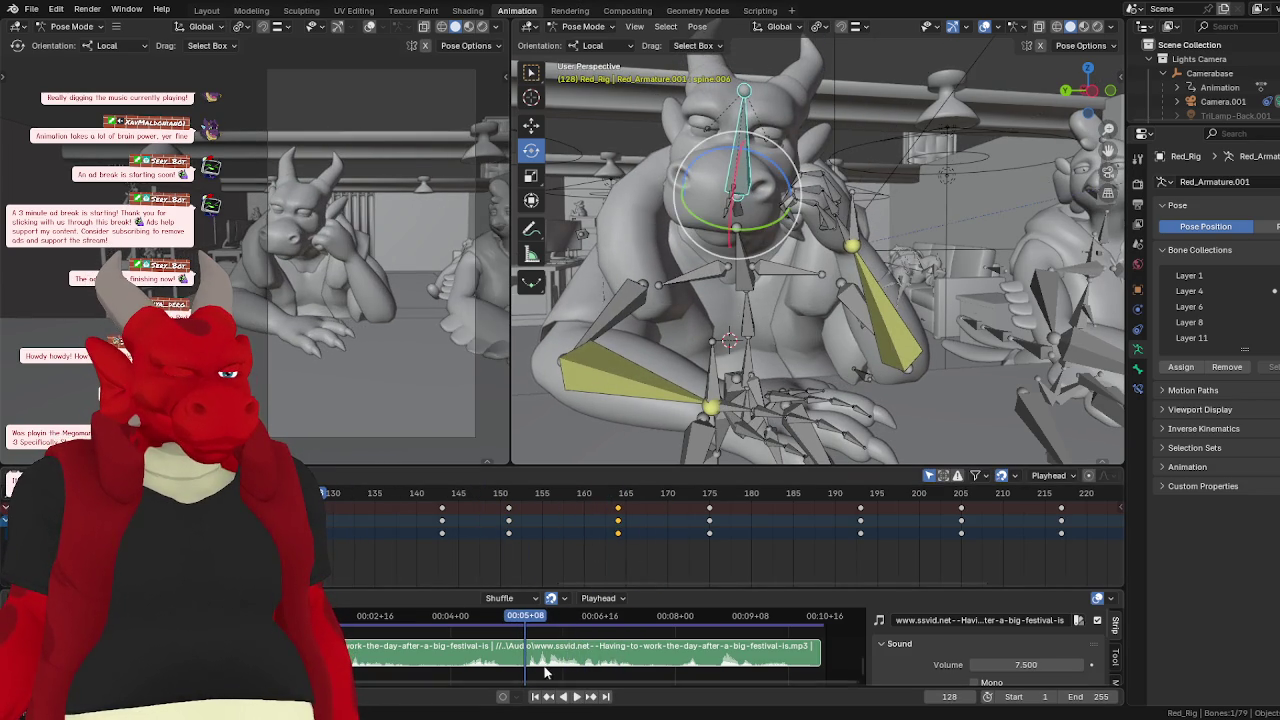
{"action": "left_click", "coordinate": [577, 697]}
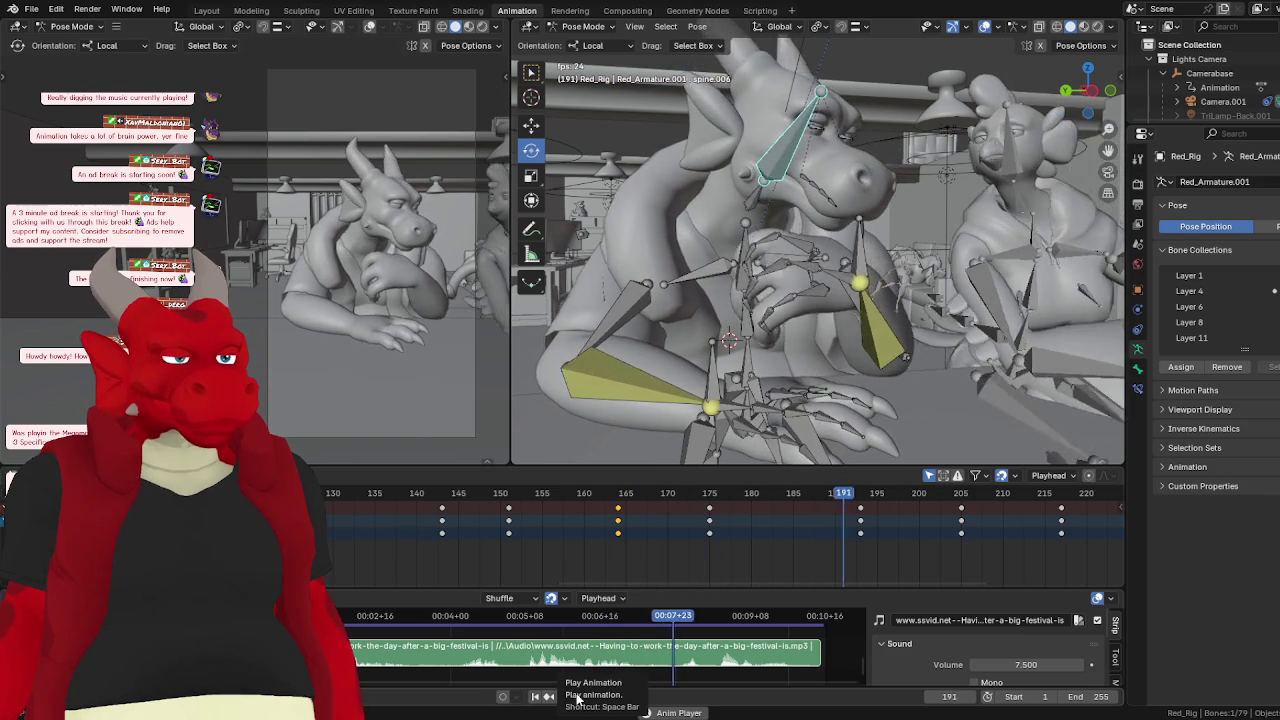
{"action": "mouse_move", "coordinate": [920, 520]}
{"action": "left_mouse_down"}
{"action": "mouse_move", "coordinate": [808, 513]}
{"action": "mouse_move", "coordinate": [877, 531]}
{"action": "left_mouse_up"}
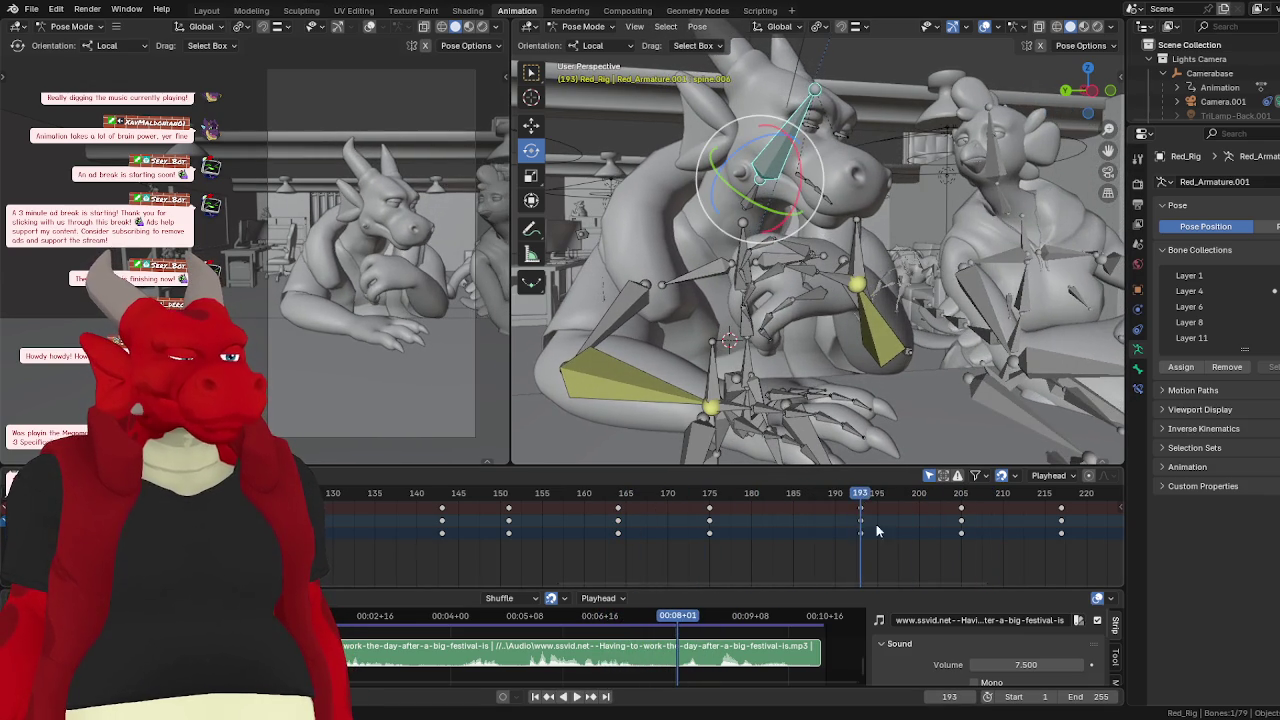
{"action": "middle_click_drag", "start_coordinate": [877, 531], "coordinate": [745, 550]}
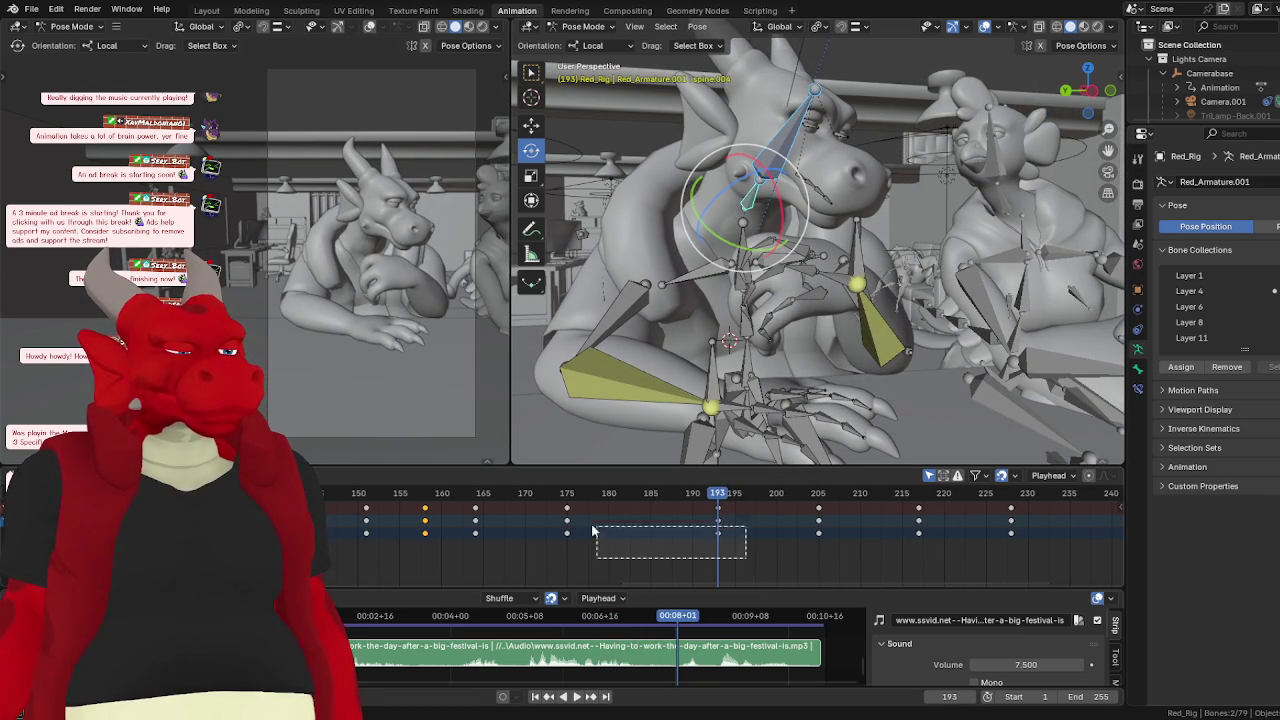
- Move the keys at frames 177 and 193 about six frames later
{"action": "left_click_drag", "start_coordinate": [748, 560], "coordinate": [528, 488]}
{"action": "key", "text": "g"}
{"action": "left_click", "coordinate": [715, 505]}
{"action": "left_click", "coordinate": [575, 700]}
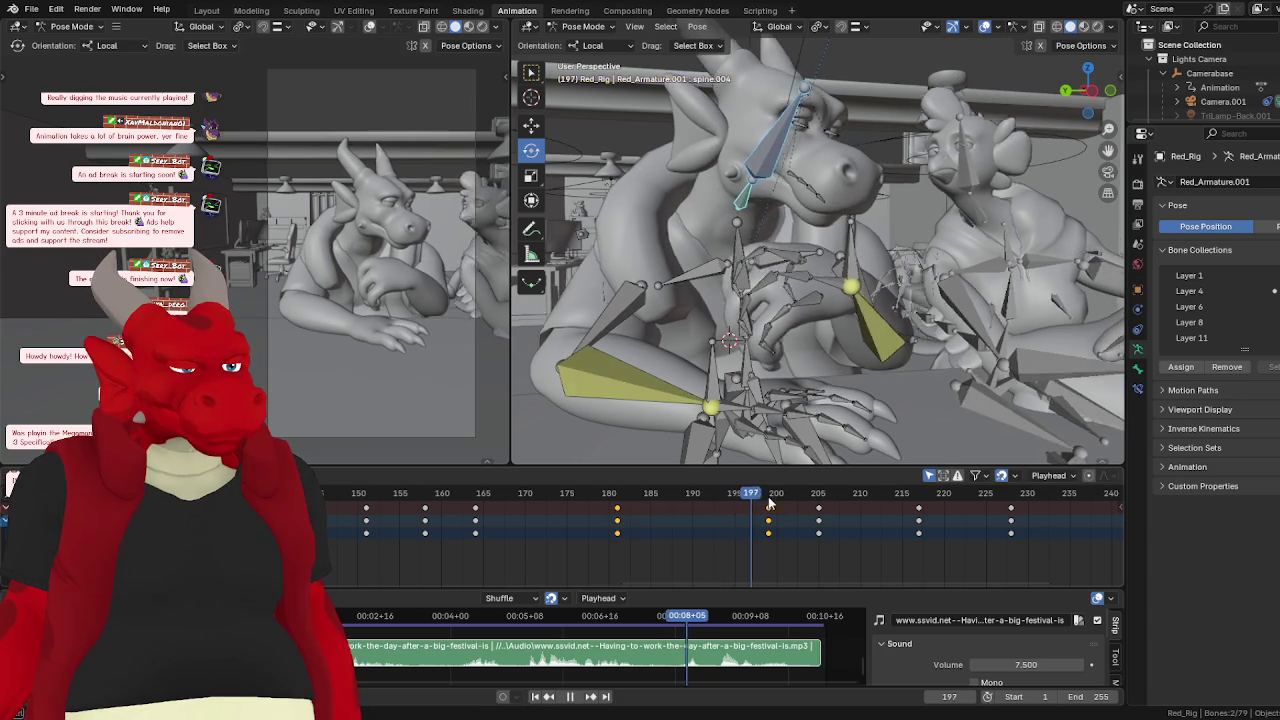
{"action": "left_click", "coordinate": [575, 700]}
- Shift the key near frame 210 later and replay from frame 155
{"action": "left_click", "coordinate": [576, 697]}
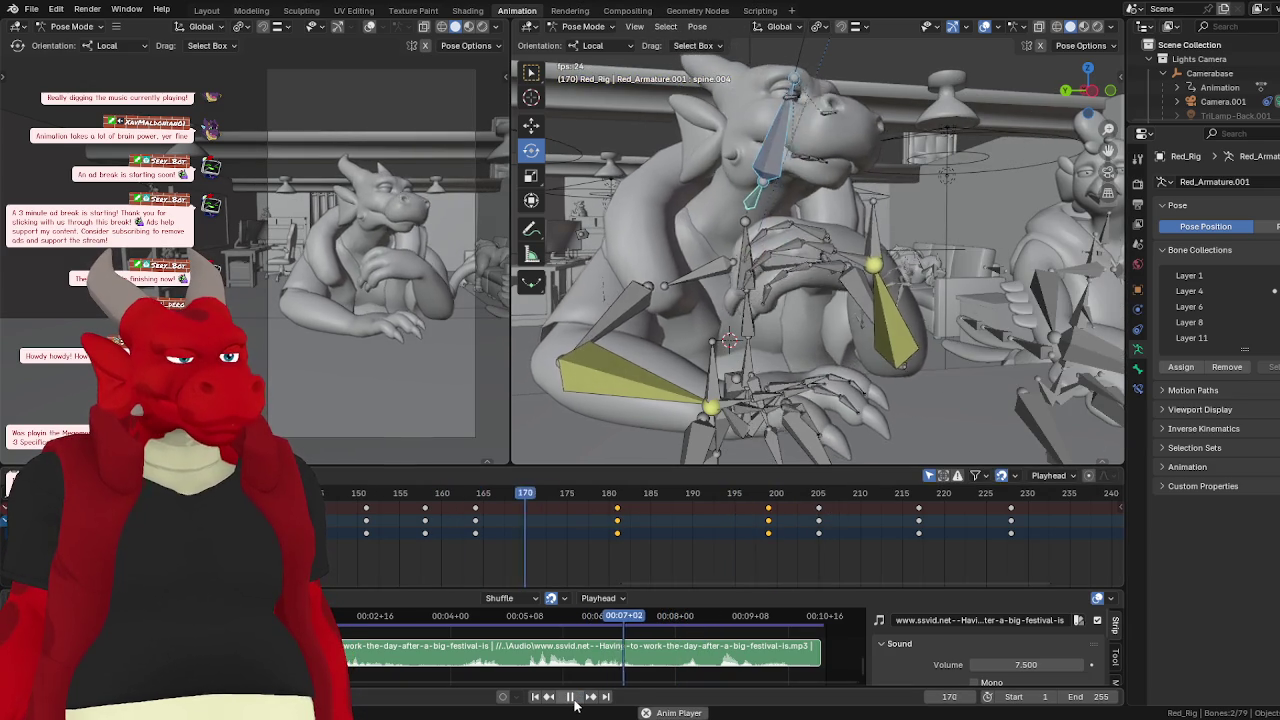
{"action": "left_click", "coordinate": [576, 697]}
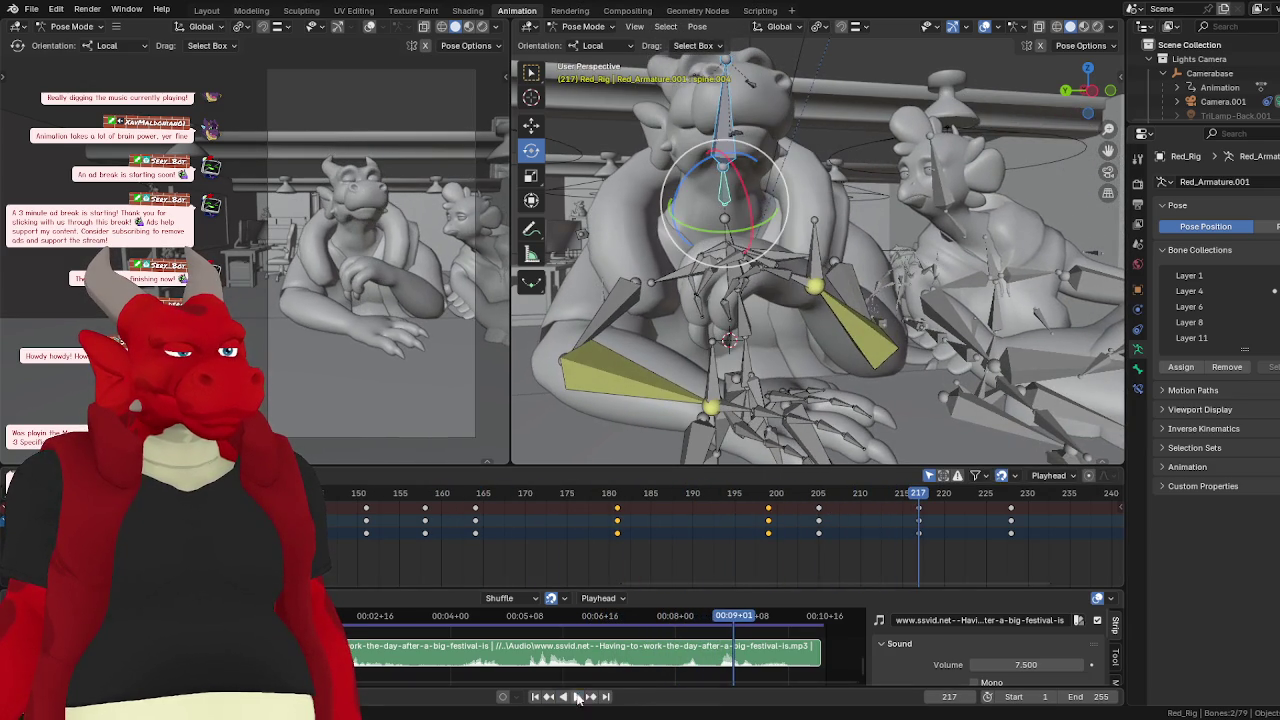
{"action": "left_click_drag", "start_coordinate": [818, 508], "coordinate": [855, 510]}
{"action": "left_click", "coordinate": [855, 510]}
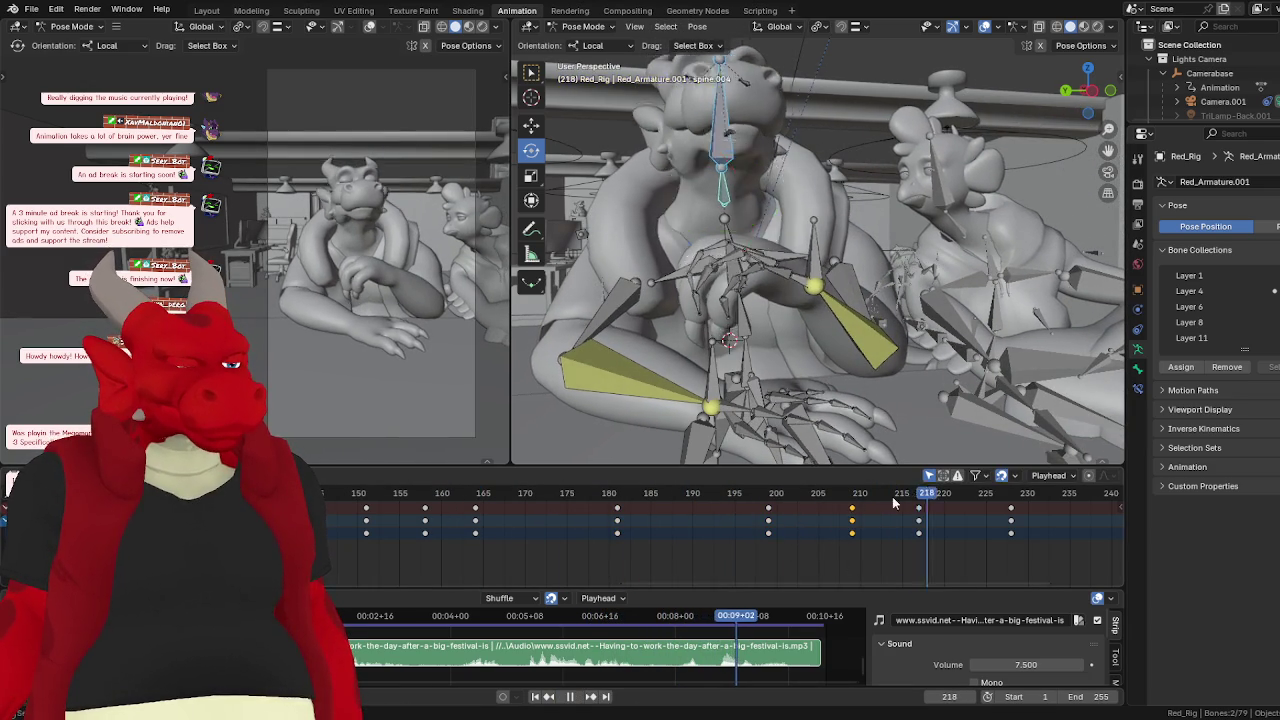
{"action": "left_click", "coordinate": [400, 493]}
{"action": "left_click", "coordinate": [576, 697]}
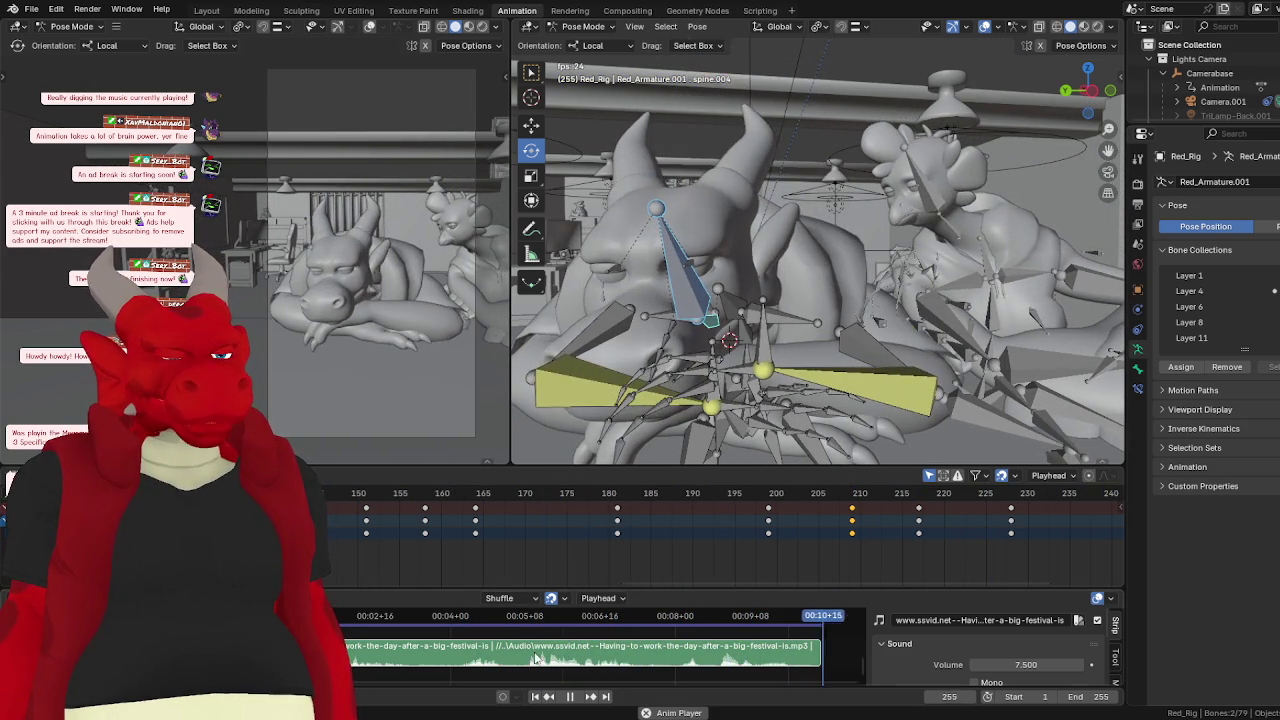
{"action": "key", "text": "space"}
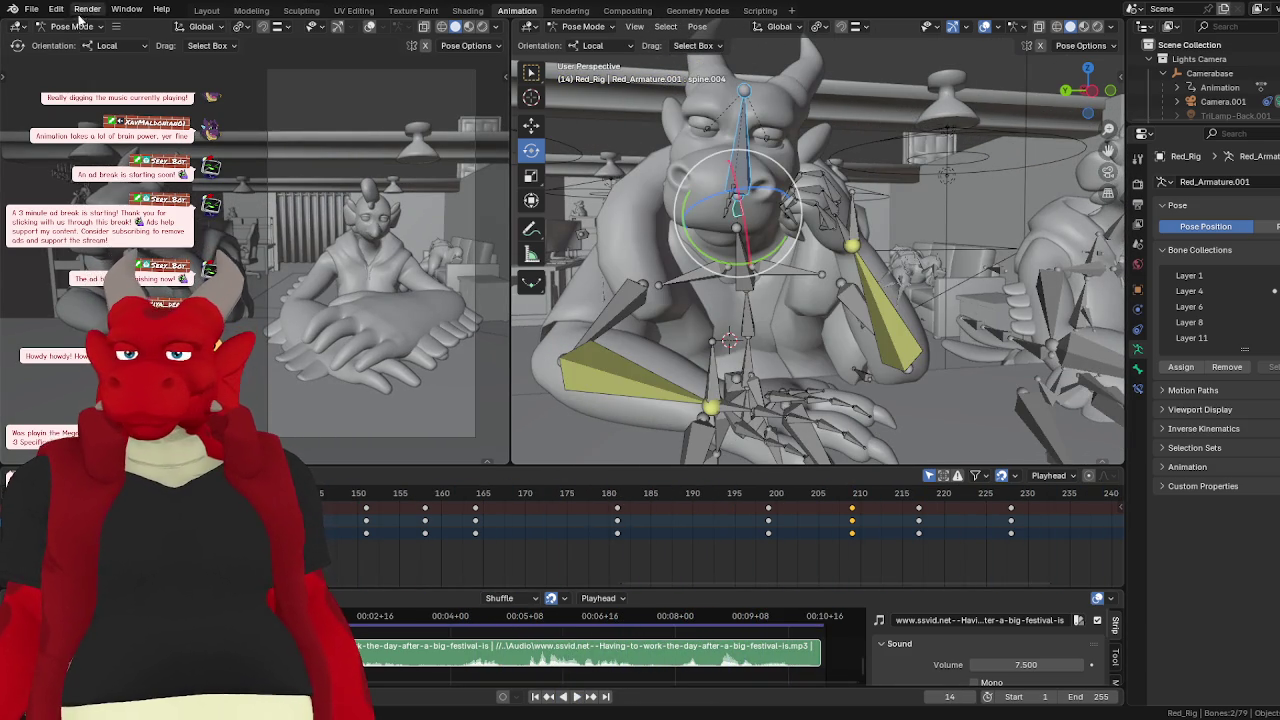
- Switch the dragon rig from Pose Mode to Object Mode
{"action": "left_click", "coordinate": [70, 26]}
{"action": "left_click", "coordinate": [60, 54]}
{"action": "left_click", "coordinate": [70, 26]}
{"action": "left_click", "coordinate": [60, 38]}
- Save the project as Dragoon's Den V1.4-So hungover file.blend
{"action": "left_click", "coordinate": [38, 10]}
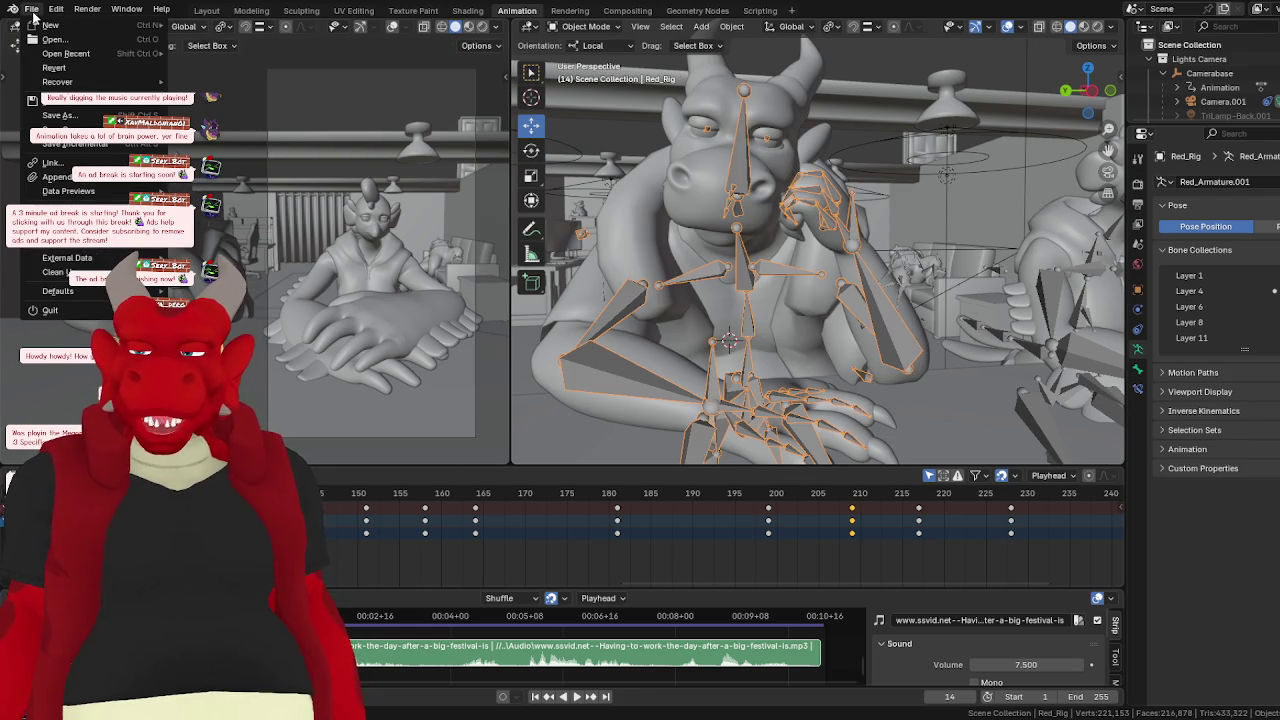
{"action": "left_click", "coordinate": [67, 108]}
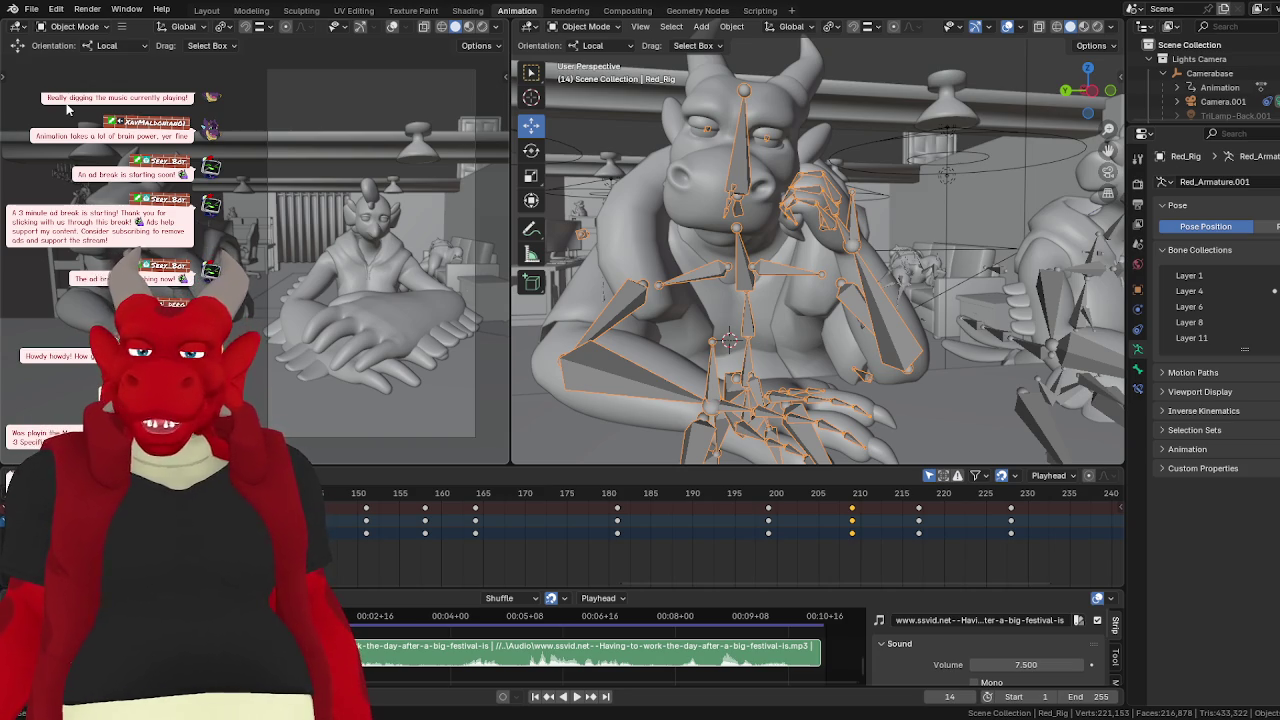
{"action": "left_click", "coordinate": [32, 8]}
{"action": "left_click", "coordinate": [50, 101]}
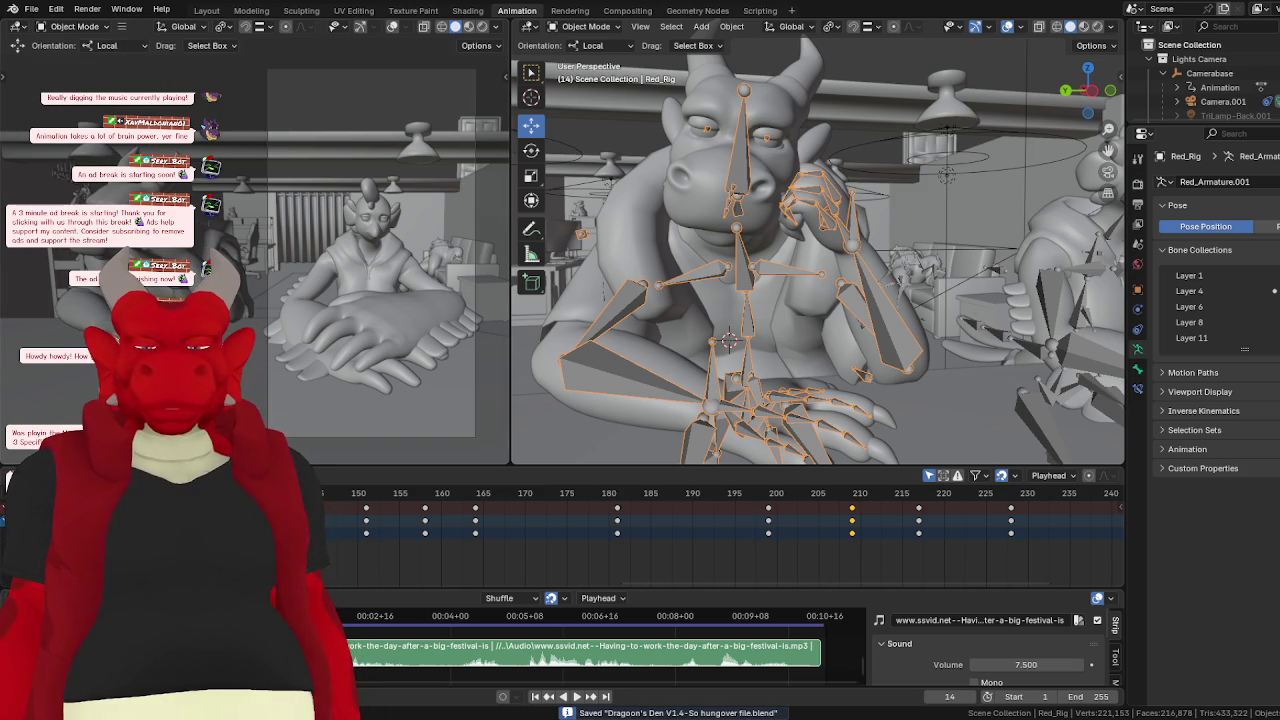